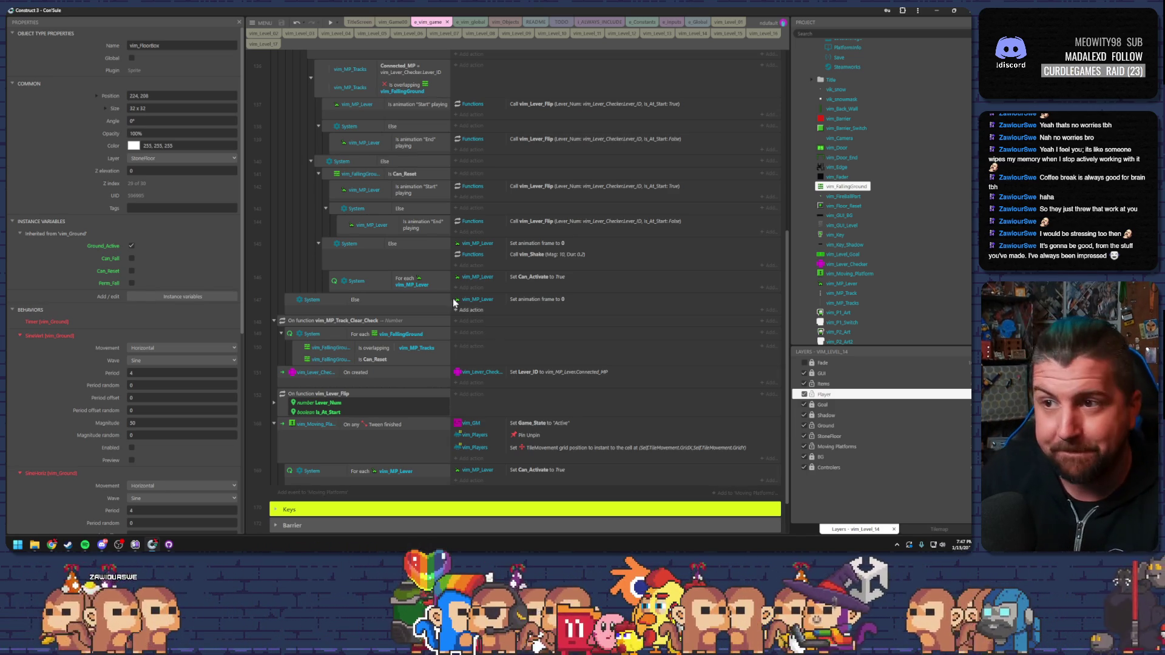
# Look over the track-check events, then open the System For each vim_MP_Lever condition's parameters.
pyautogui.click(286, 331)
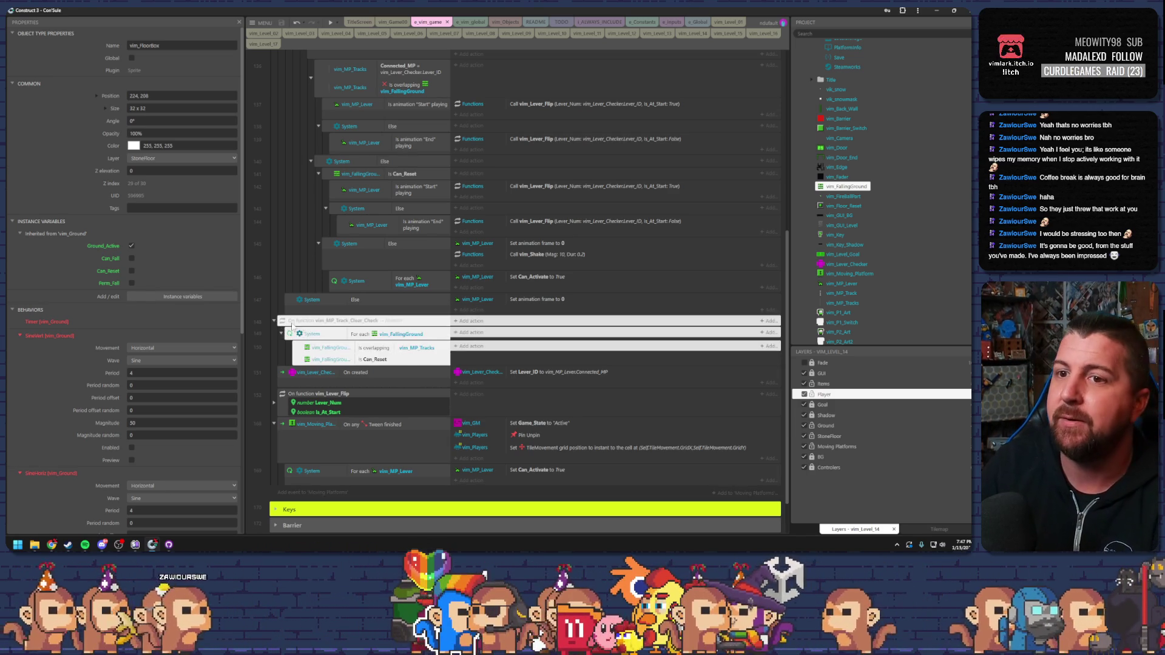
pyautogui.click(412, 361)
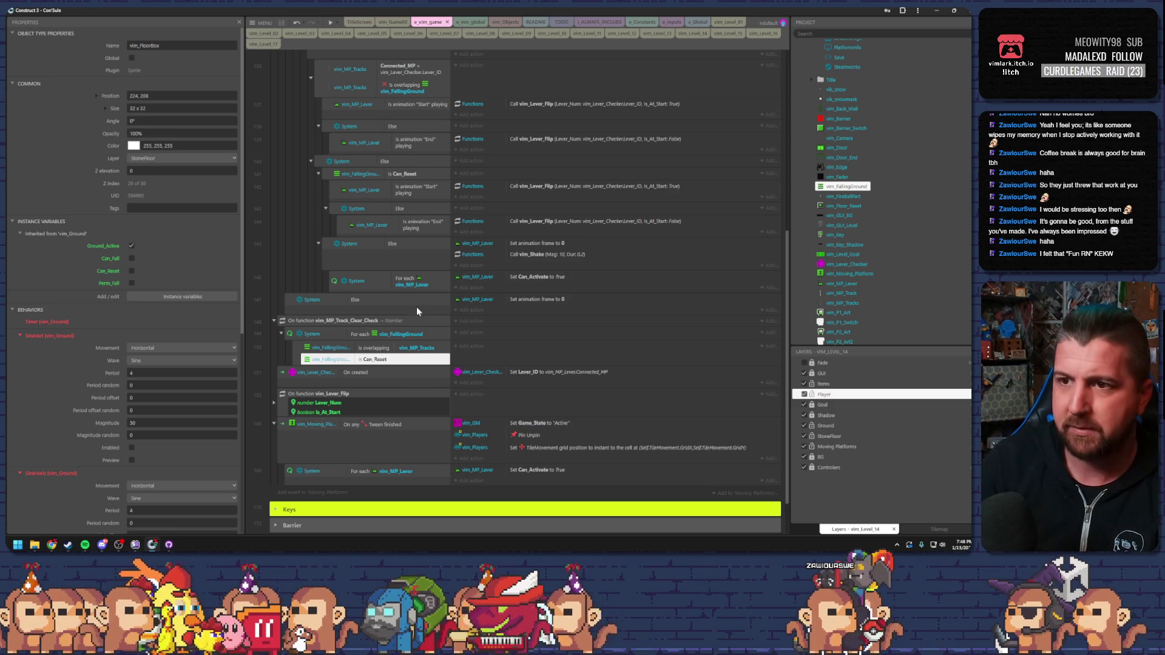
pyautogui.doubleClick(401, 281)
# Go to the manual from the parameters dialog and search it for 'function'.
pyautogui.click(542, 365)
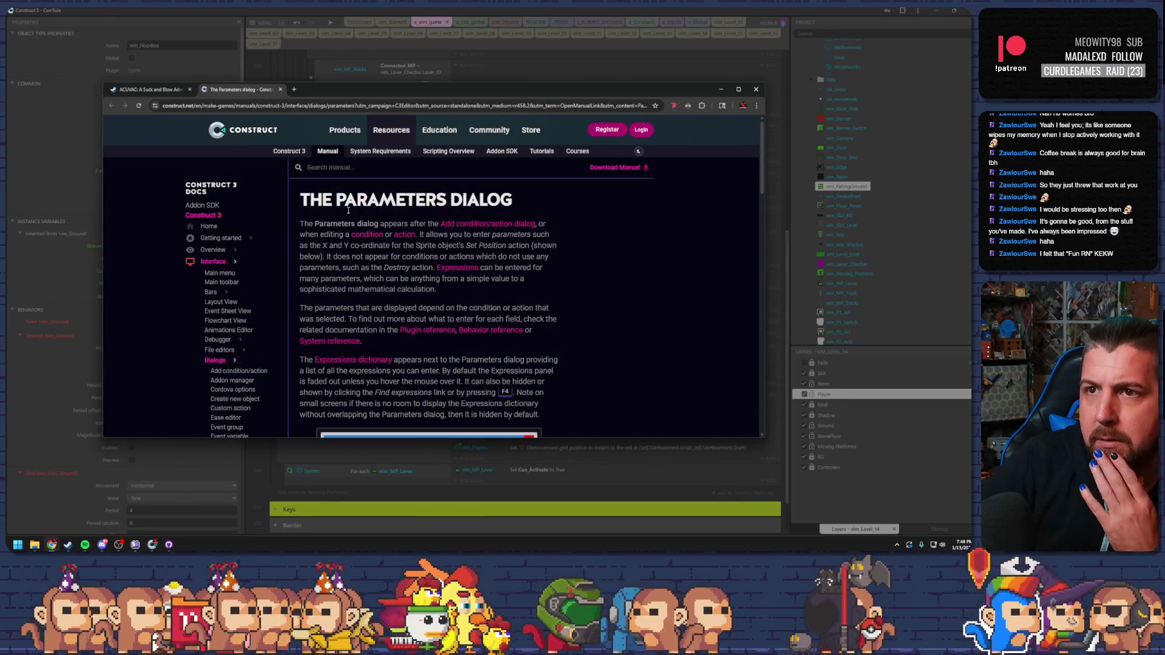
pyautogui.click(337, 168)
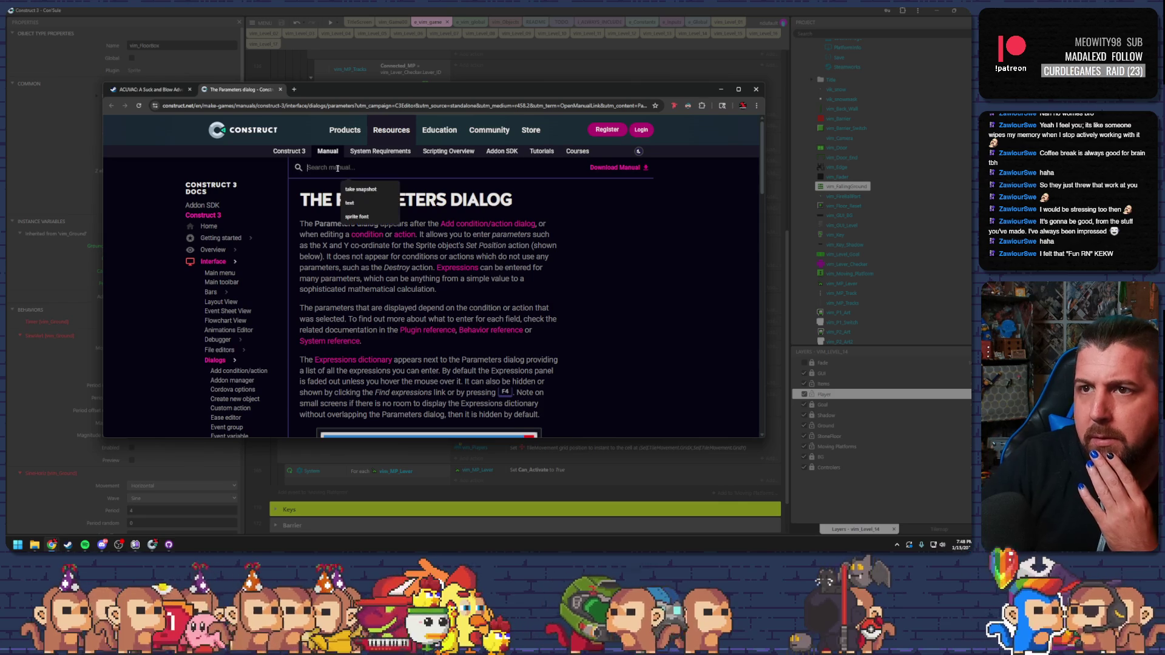
pyautogui.write('functi')
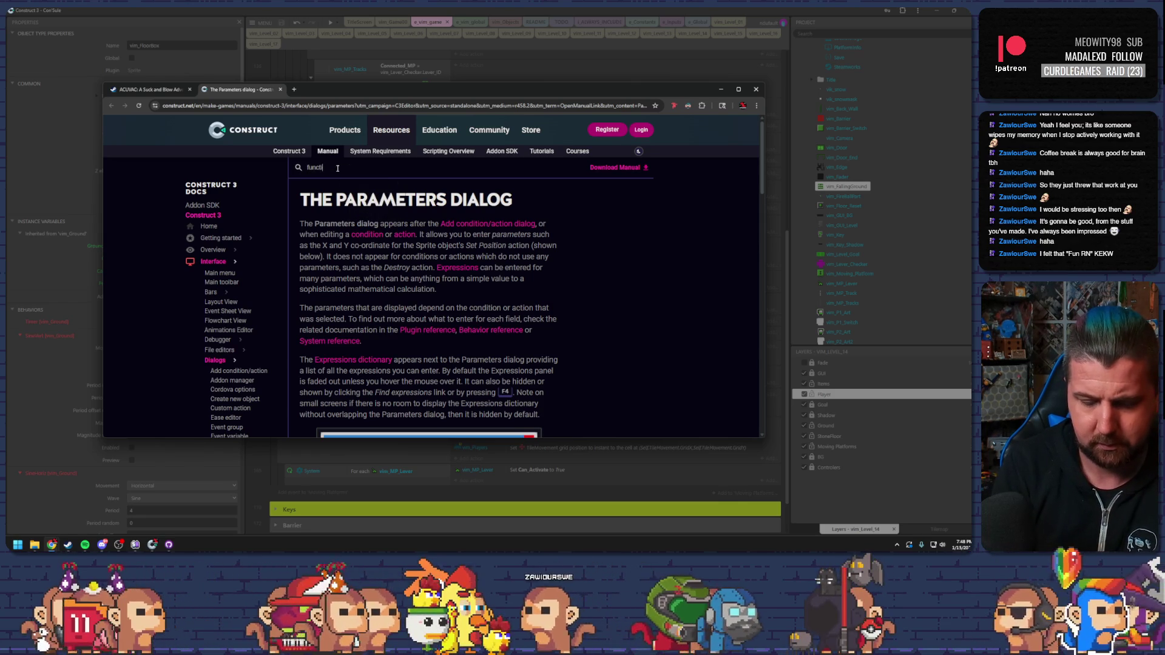
pyautogui.write('on')
pyautogui.press('Return')
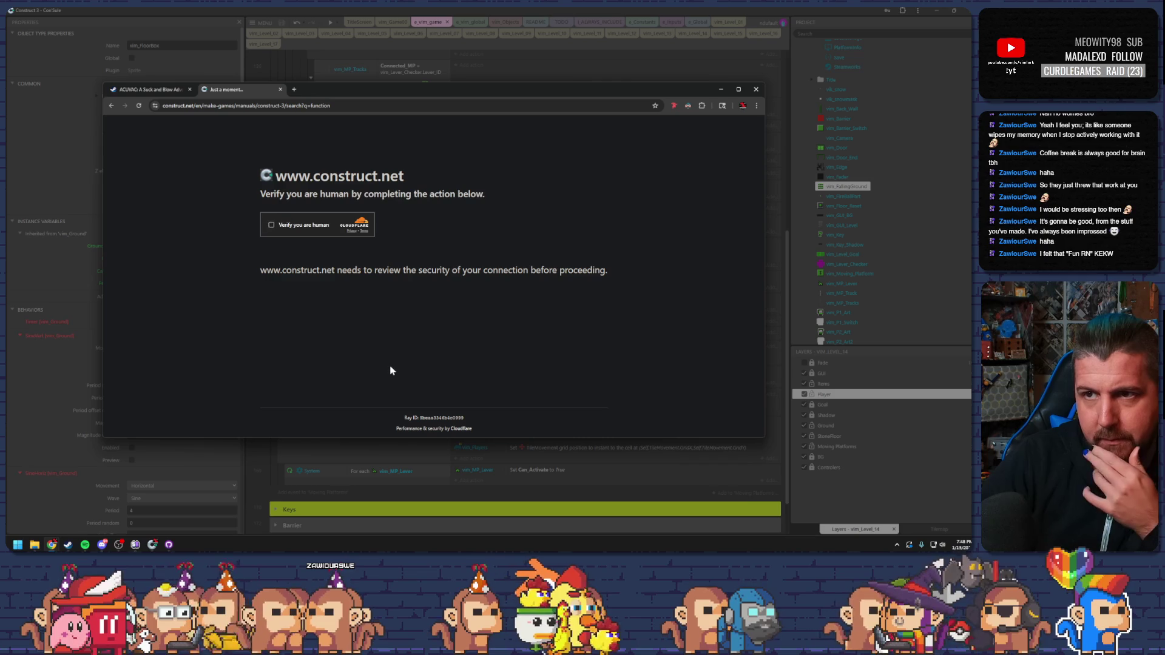
pyautogui.click(272, 226)
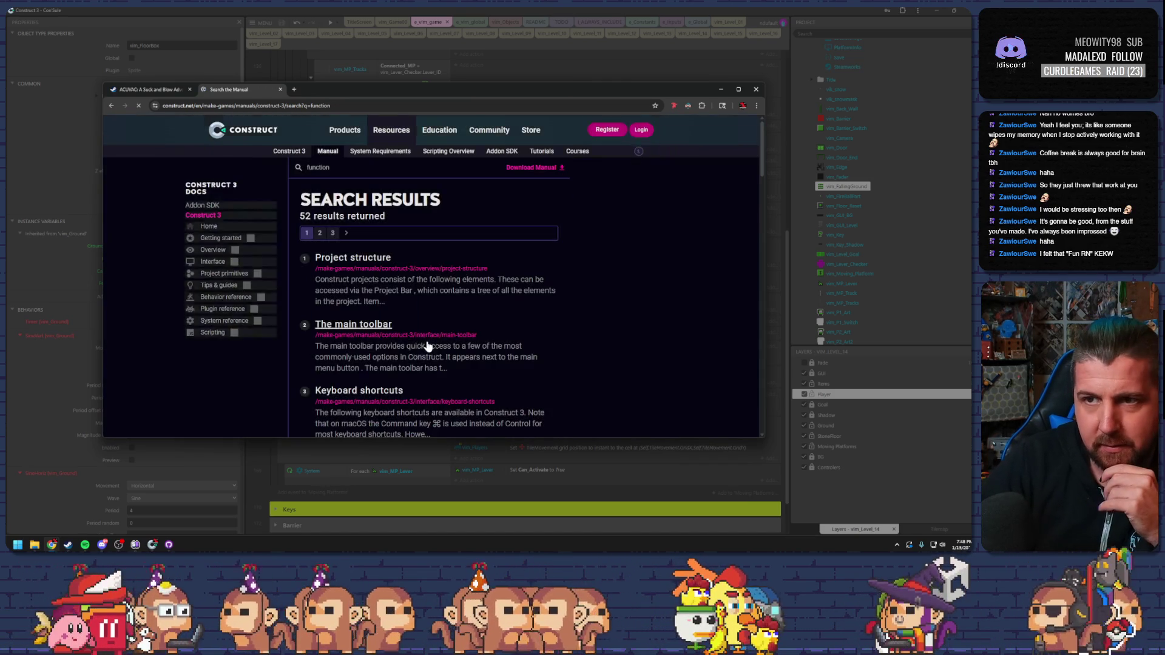
# Browse the 52 search results and open the Function entry.
pyautogui.scroll(-2, 395, 347)
pyautogui.scroll(1, 400, 337)
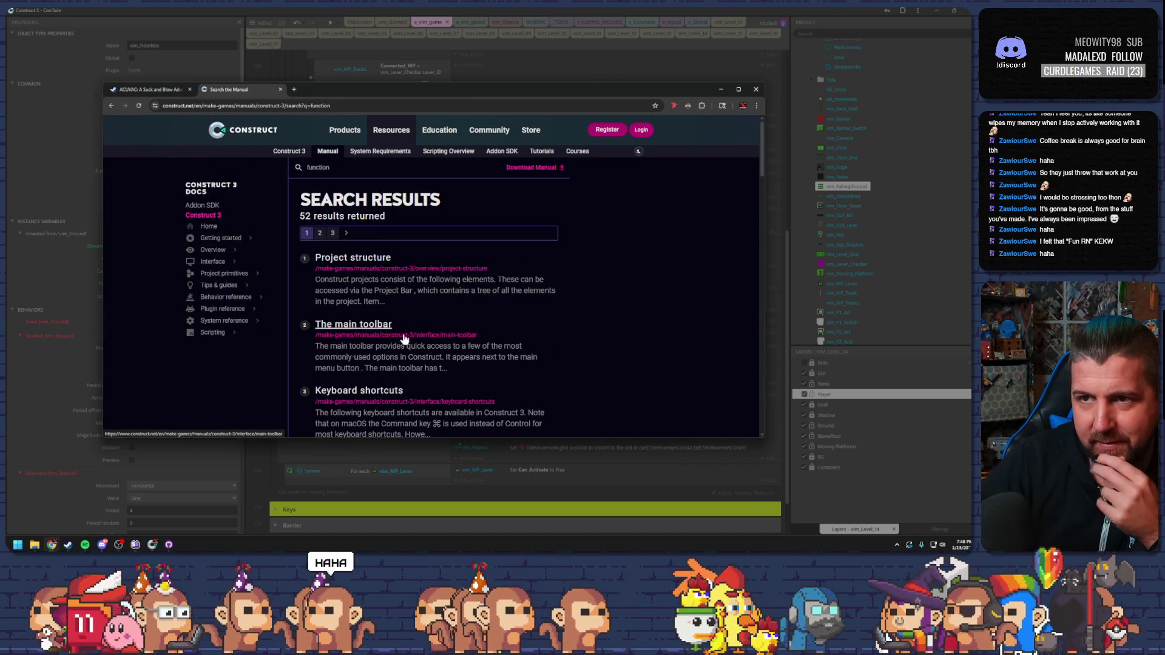
pyautogui.scroll(-5, 404, 328)
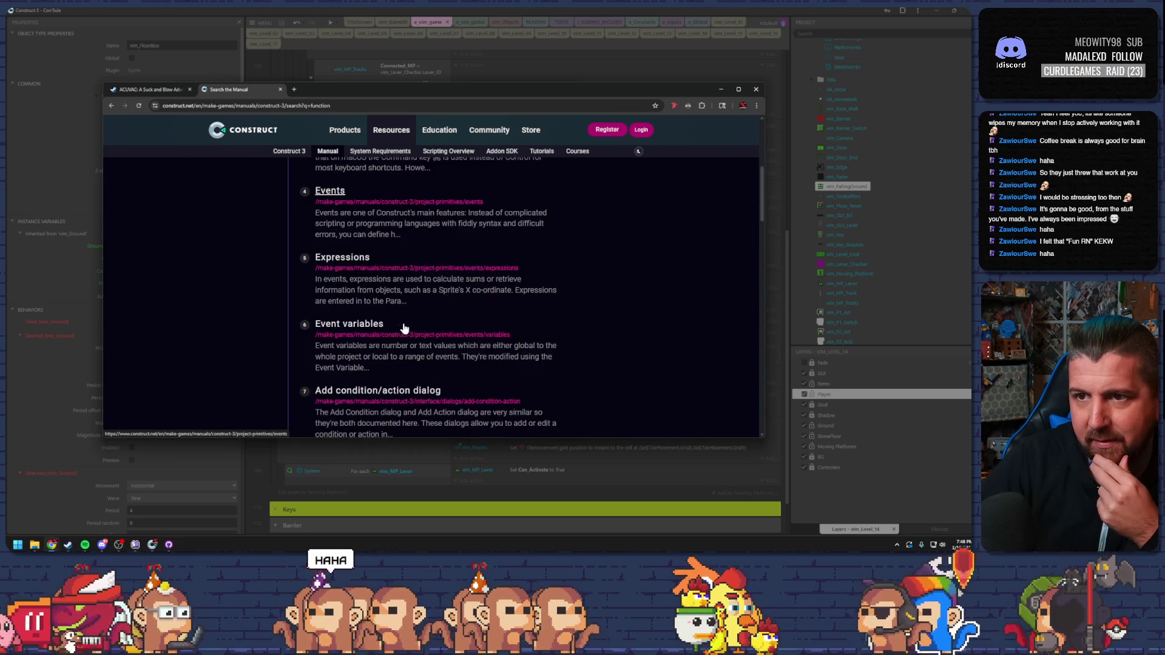
pyautogui.scroll(-5, 405, 329)
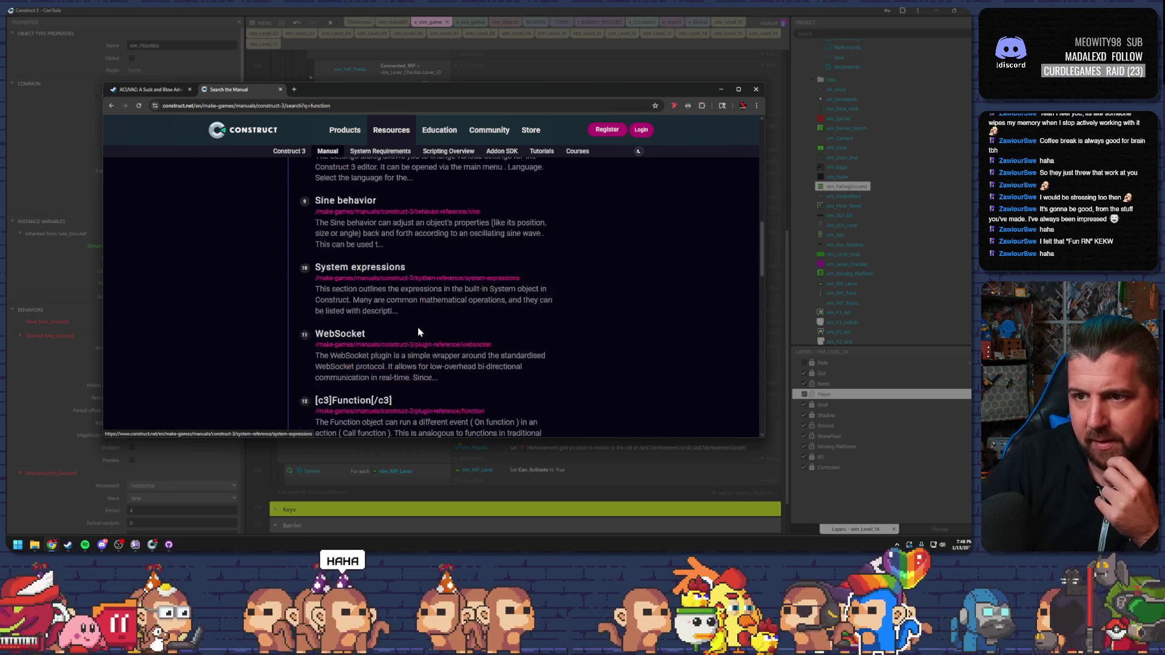
pyautogui.scroll(10, 419, 329)
pyautogui.scroll(-9, 412, 346)
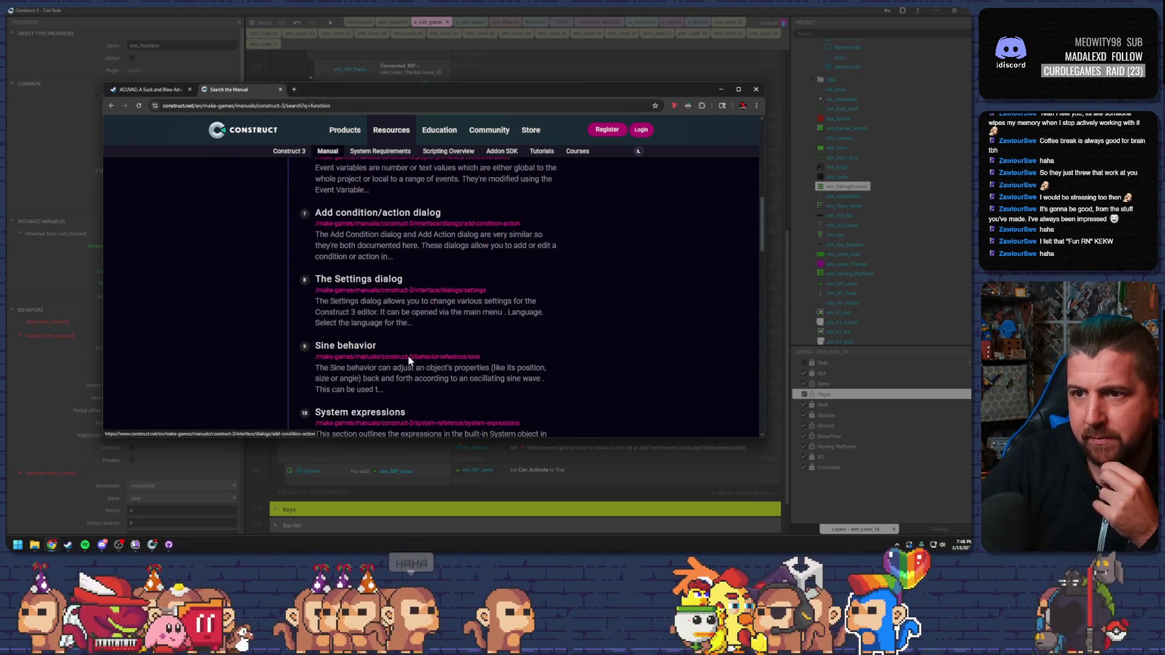
pyautogui.click(358, 370)
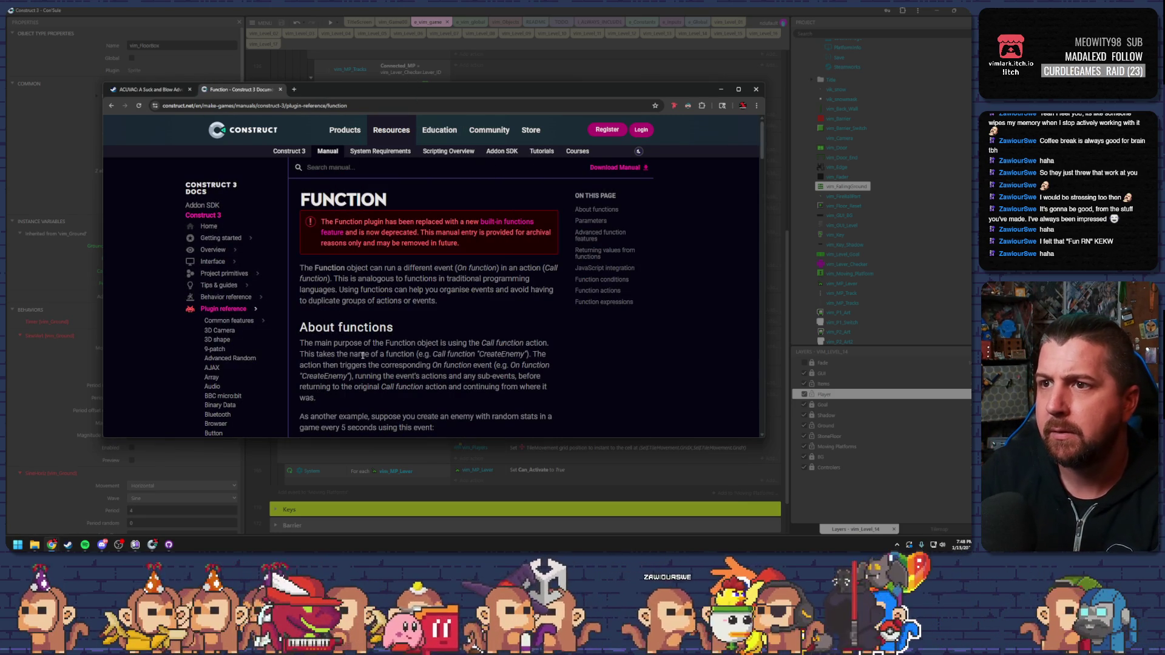
# Replace the outdated Function plugin page with the current built-in Functions manual page.
pyautogui.click(506, 222)
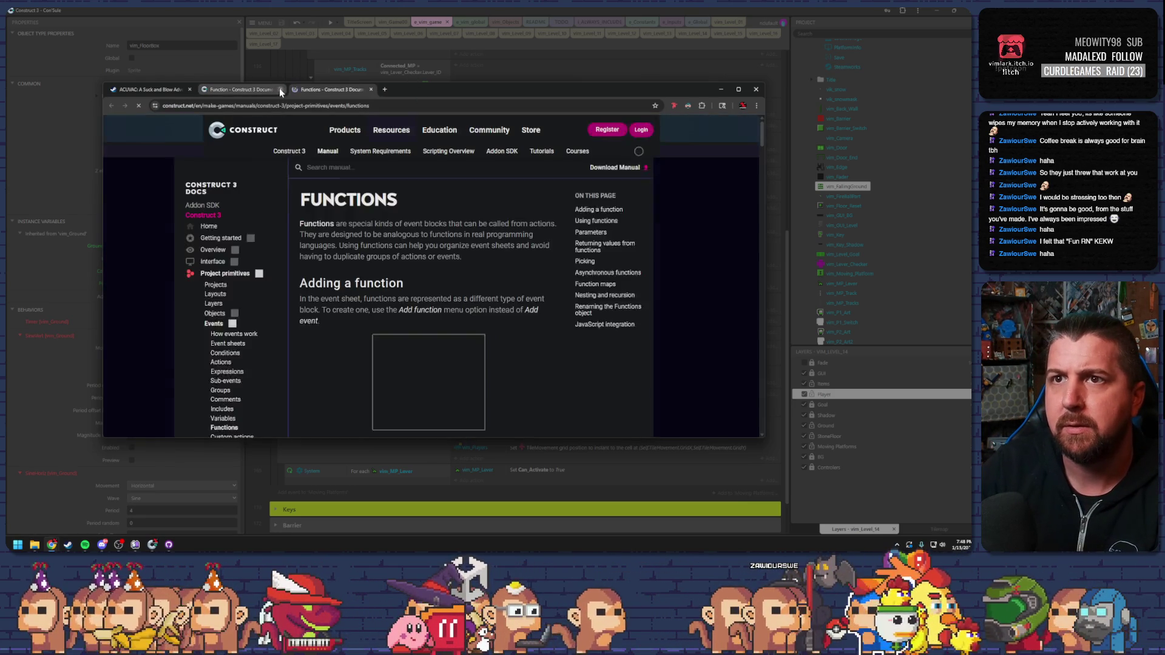
pyautogui.click(280, 90)
pyautogui.scroll(-15, 450, 296)
pyautogui.scroll(-8, 450, 297)
pyautogui.scroll(-3, 448, 292)
pyautogui.scroll(-6, 449, 290)
pyautogui.scroll(3, 449, 287)
pyautogui.scroll(-2, 349, 219)
# Read the 'Returning values from functions' section, highlighting its key sentences on return types.
pyautogui.moveTo(349, 218); pyautogui.dragTo(482, 217)
pyautogui.moveTo(332, 241); pyautogui.dragTo(401, 231)
pyautogui.click(408, 234)
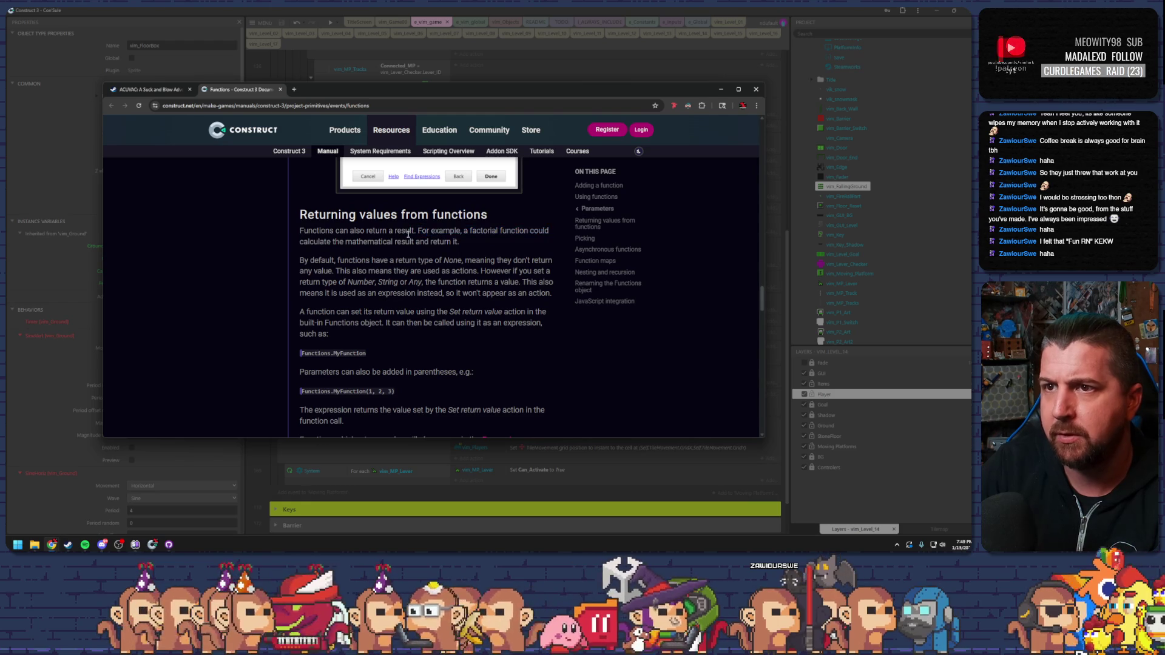
pyautogui.moveTo(340, 241); pyautogui.dragTo(460, 242)
pyautogui.click(309, 259)
pyautogui.moveTo(300, 261)
pyautogui.mouseDown()
pyautogui.moveTo(497, 262)
pyautogui.moveTo(379, 272)
pyautogui.mouseUp()
pyautogui.click(397, 281)
# Read further down the page, select the Functions.MyFunction example, and return to Construct 3.
pyautogui.scroll(-2, 400, 280)
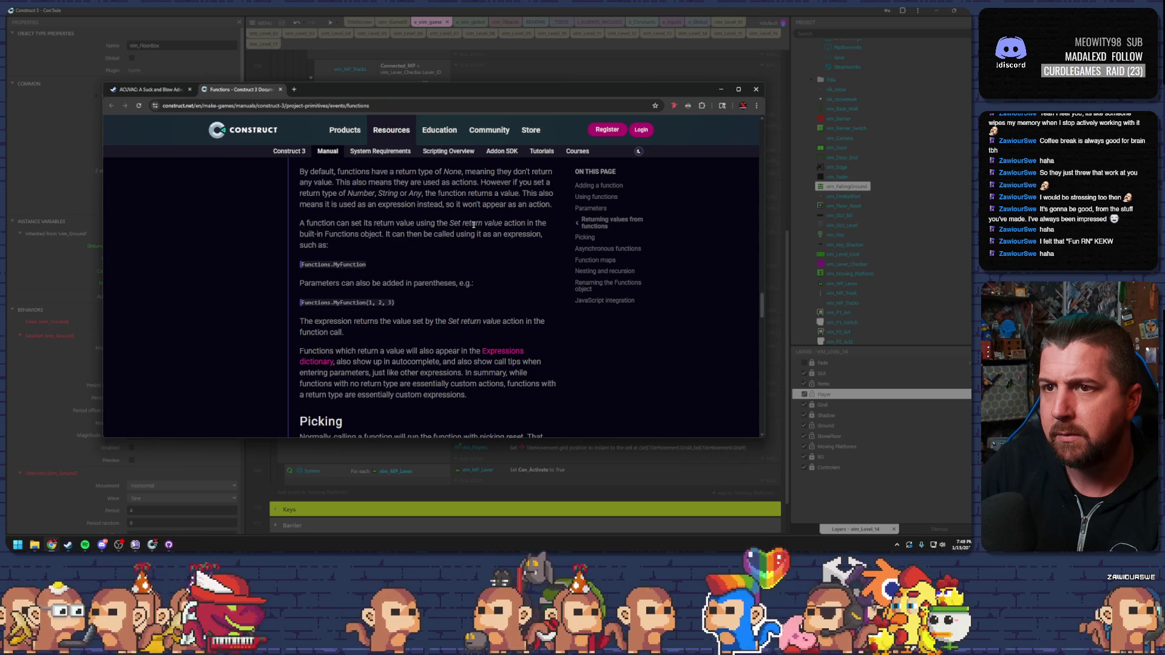
pyautogui.scroll(-3, 370, 296)
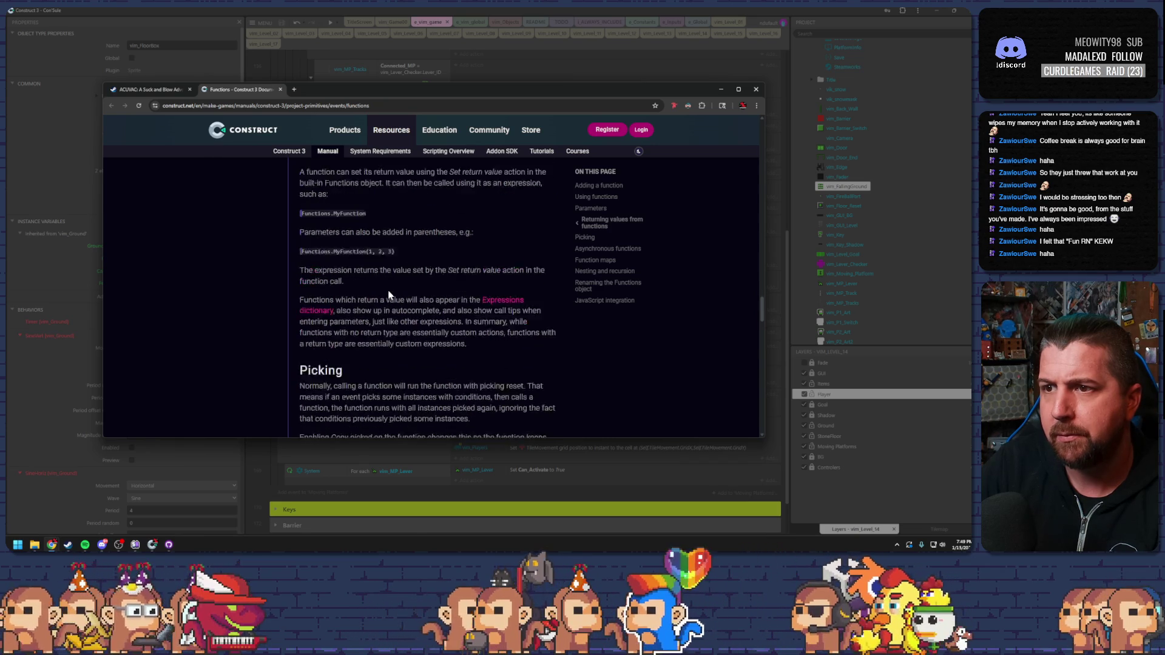
pyautogui.scroll(-5, 393, 293)
pyautogui.scroll(7, 393, 294)
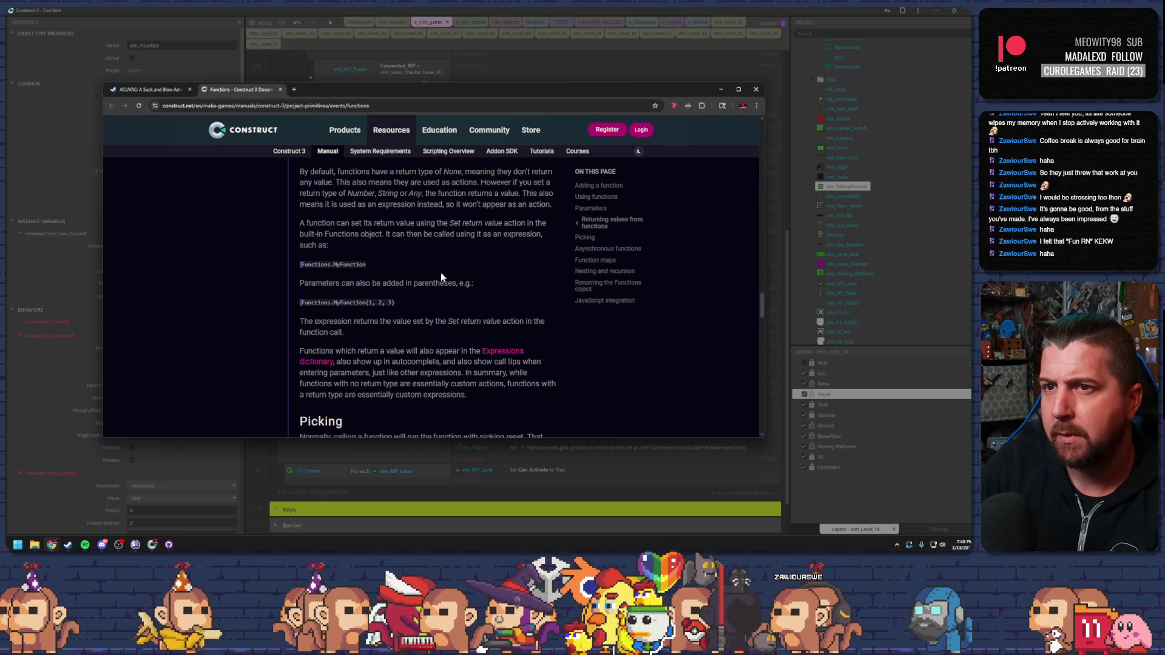
pyautogui.scroll(-3, 366, 279)
pyautogui.scroll(-3, 366, 279)
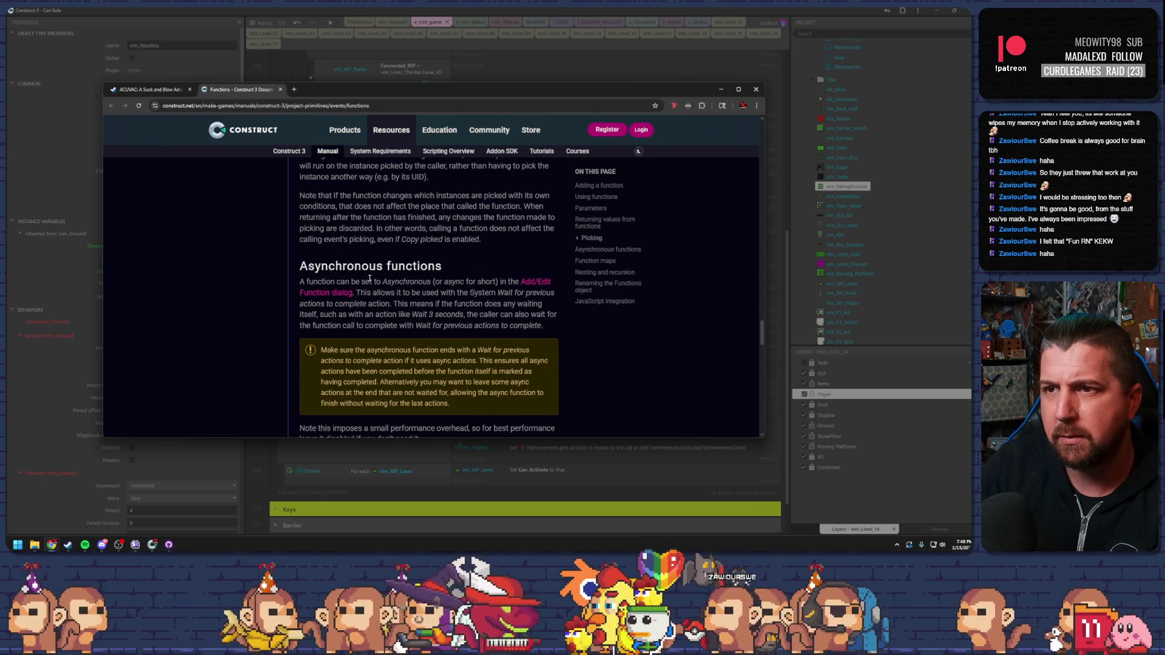
pyautogui.scroll(-4, 370, 282)
pyautogui.scroll(6, 369, 280)
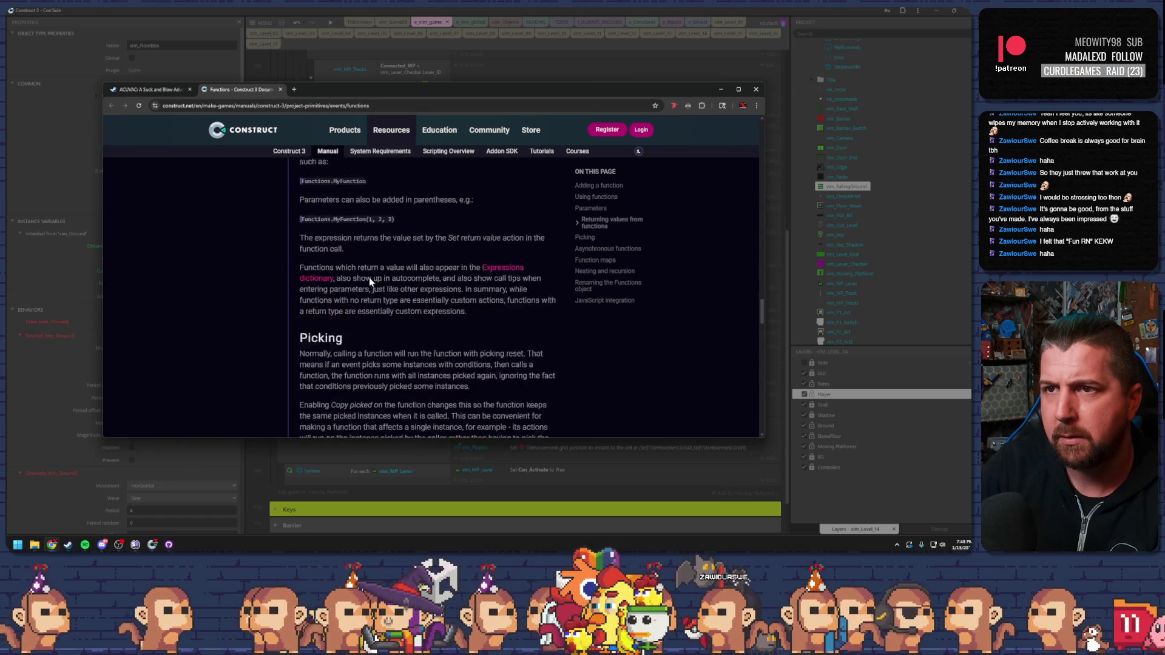
pyautogui.scroll(3, 370, 278)
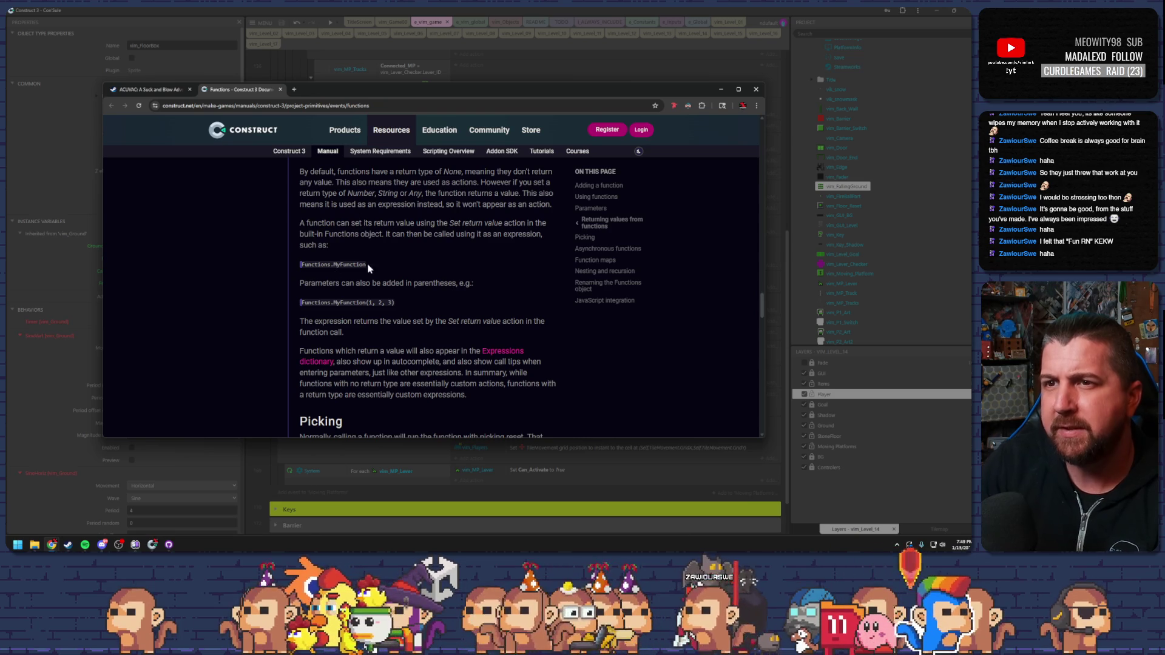
pyautogui.doubleClick(310, 262)
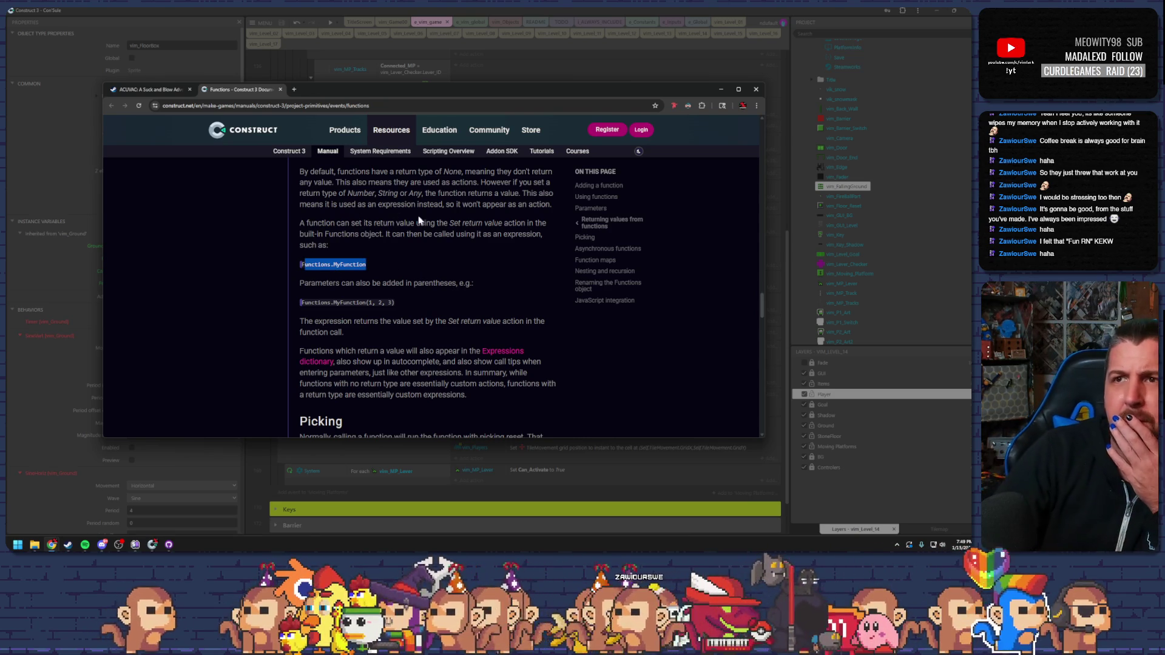
pyautogui.hotkey('alt', 'Tab')
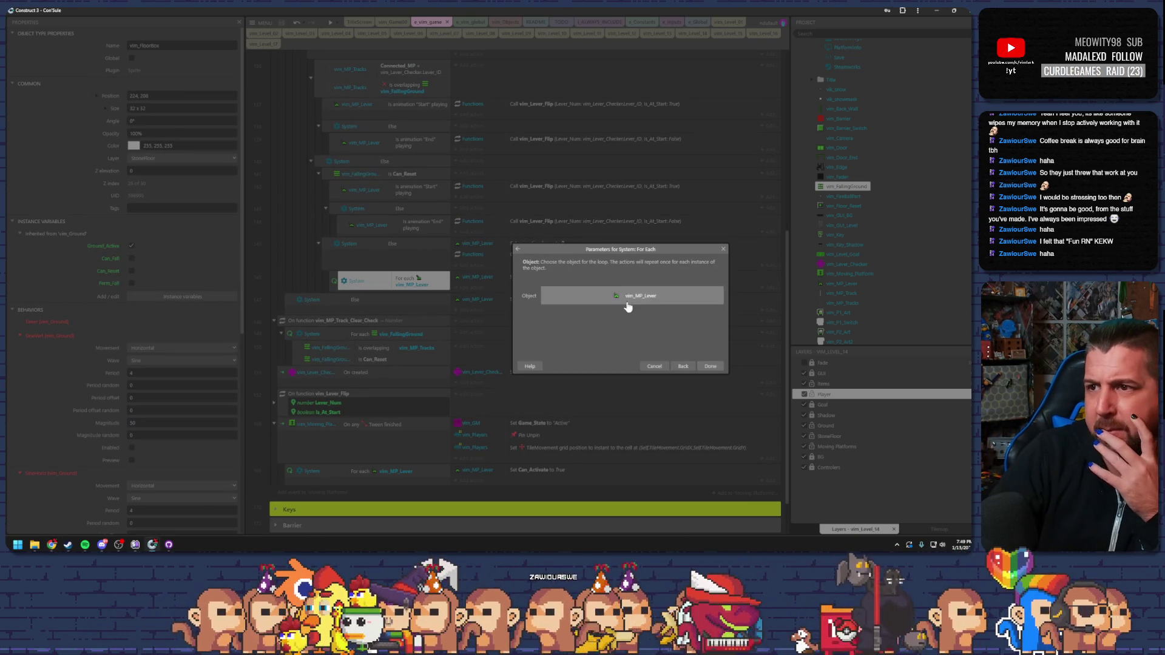
# Cancel the For each parameters and review the Else, Can_Reset and lever animation End conditions.
pyautogui.click(655, 366)
pyautogui.click(388, 243)
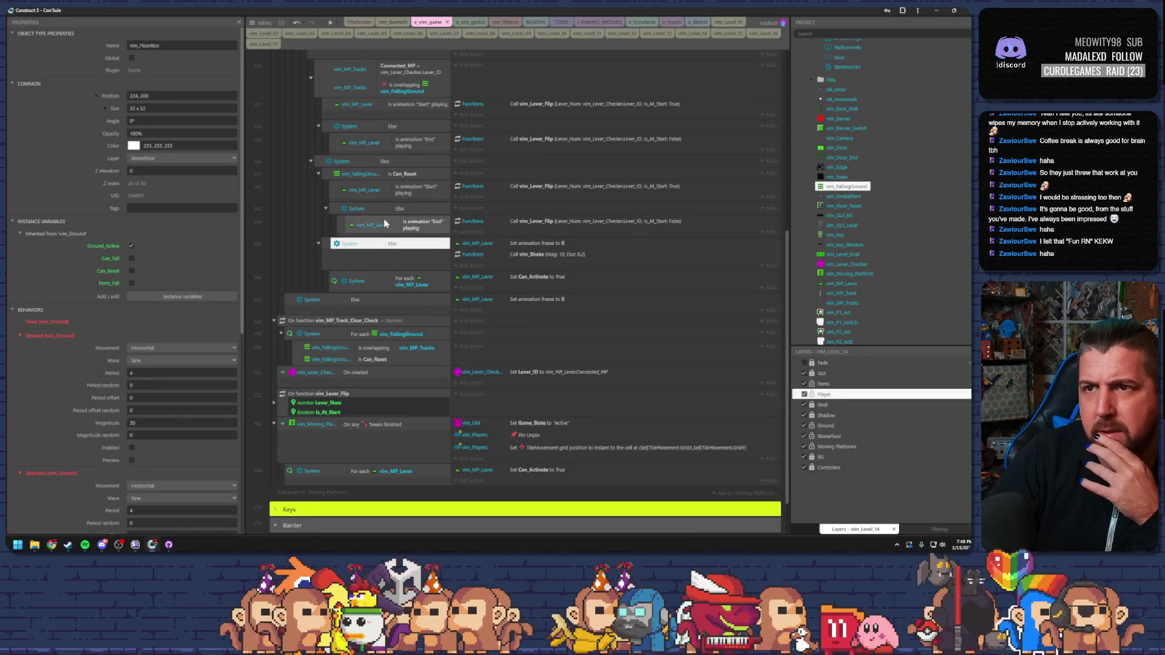
pyautogui.click(349, 259)
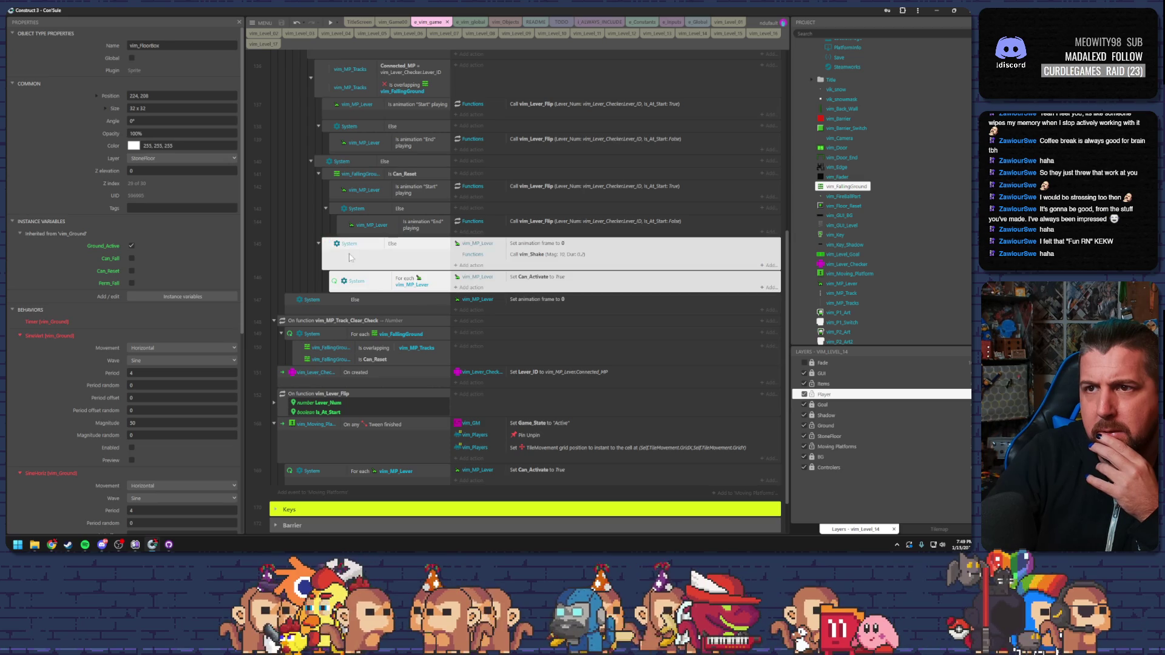
pyautogui.click(371, 174)
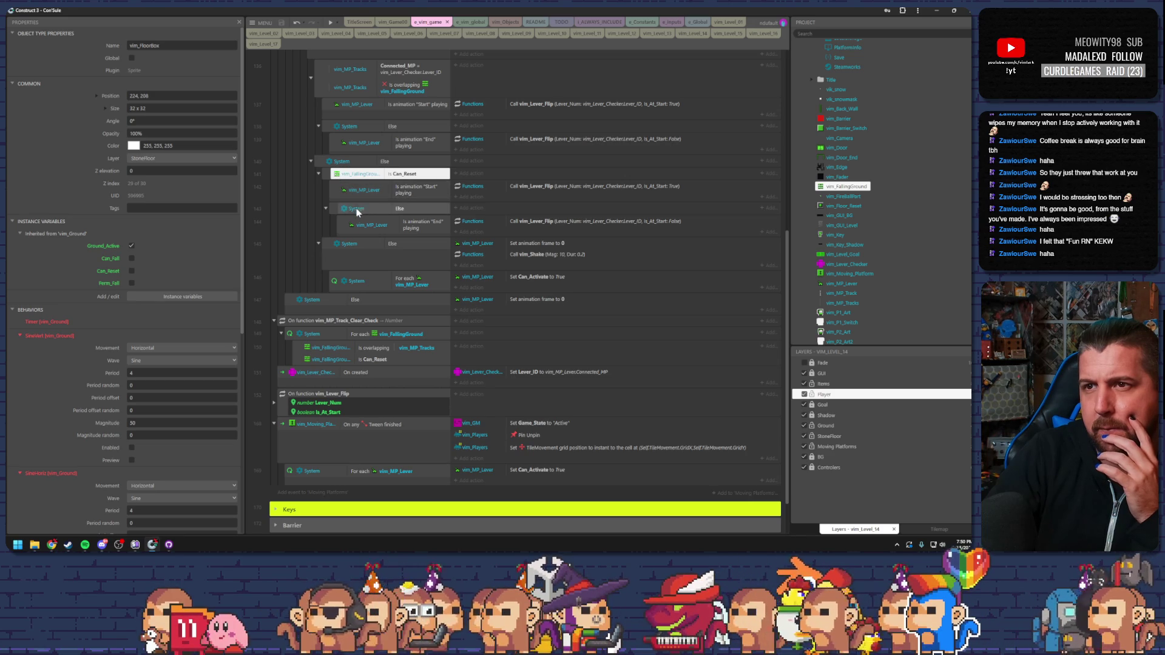
pyautogui.click(355, 226)
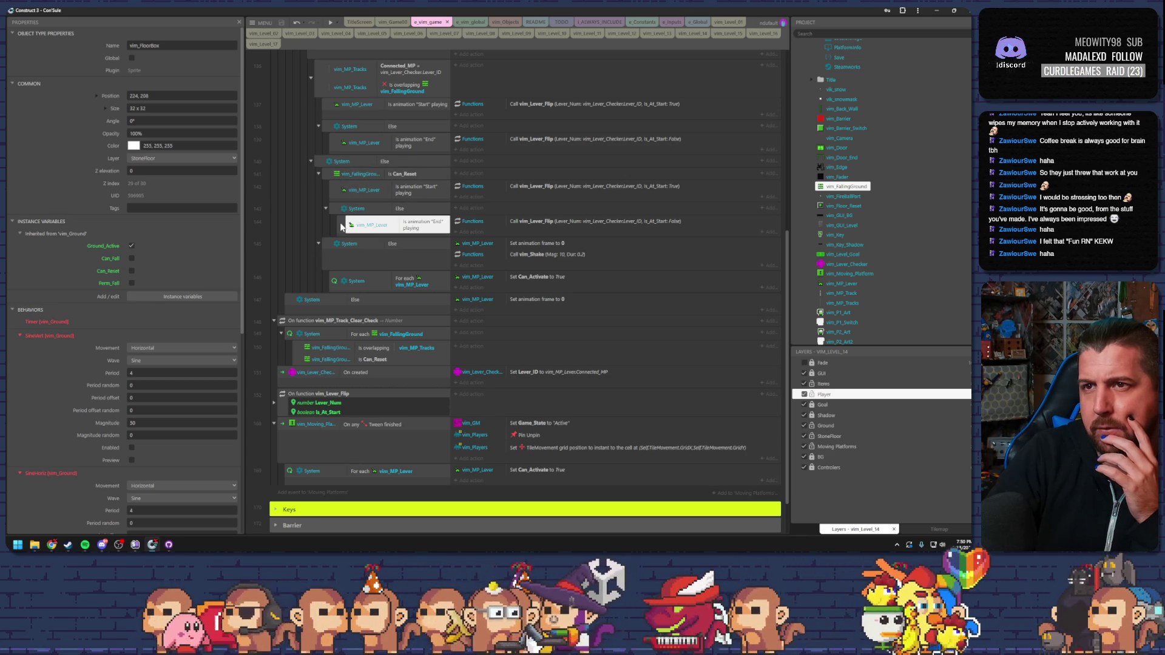
pyautogui.click(347, 175)
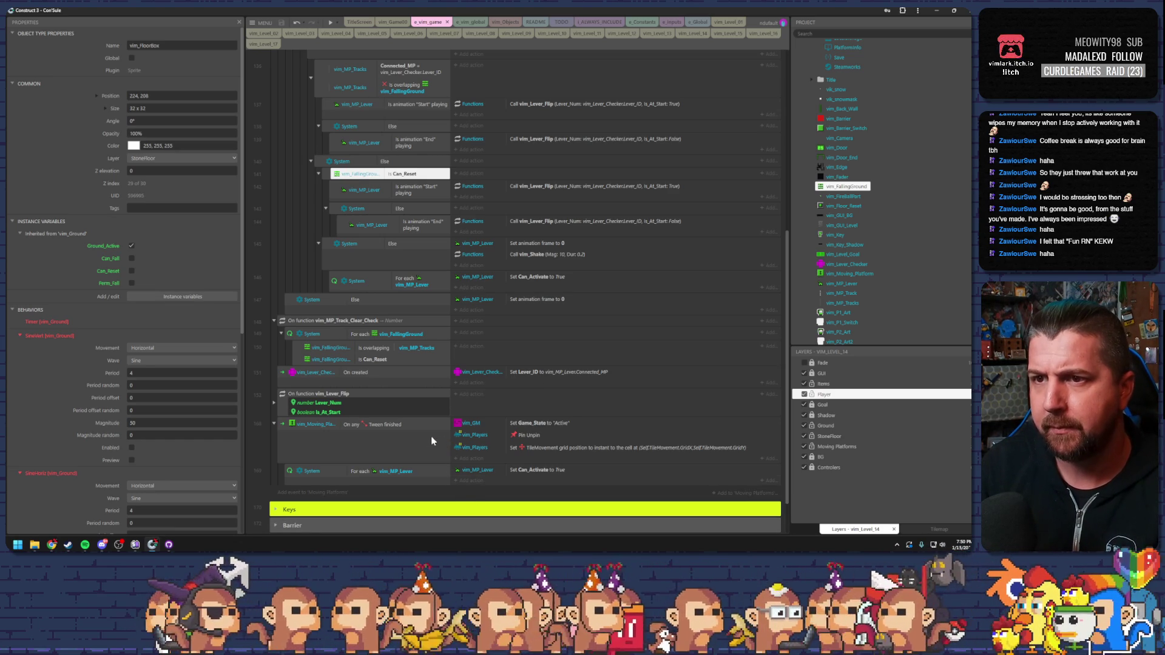
pyautogui.click(352, 321)
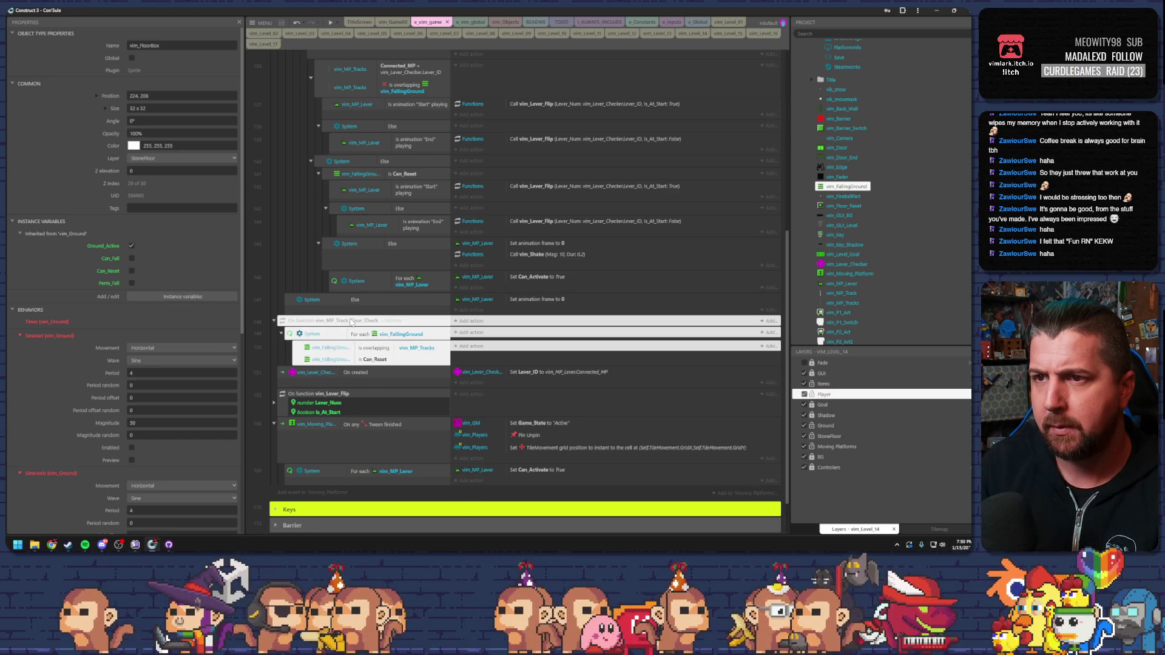
# Begin adding a Functions action to the Can_Reset event, then cancel without adding anything.
pyautogui.click(394, 174)
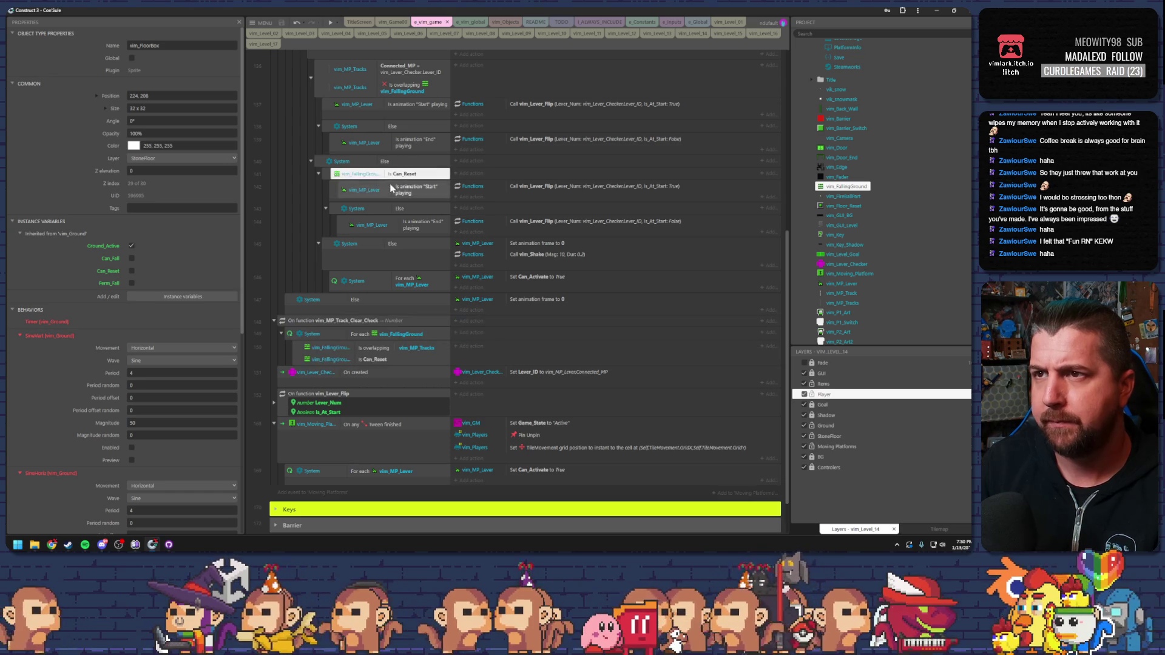
pyautogui.click(473, 174)
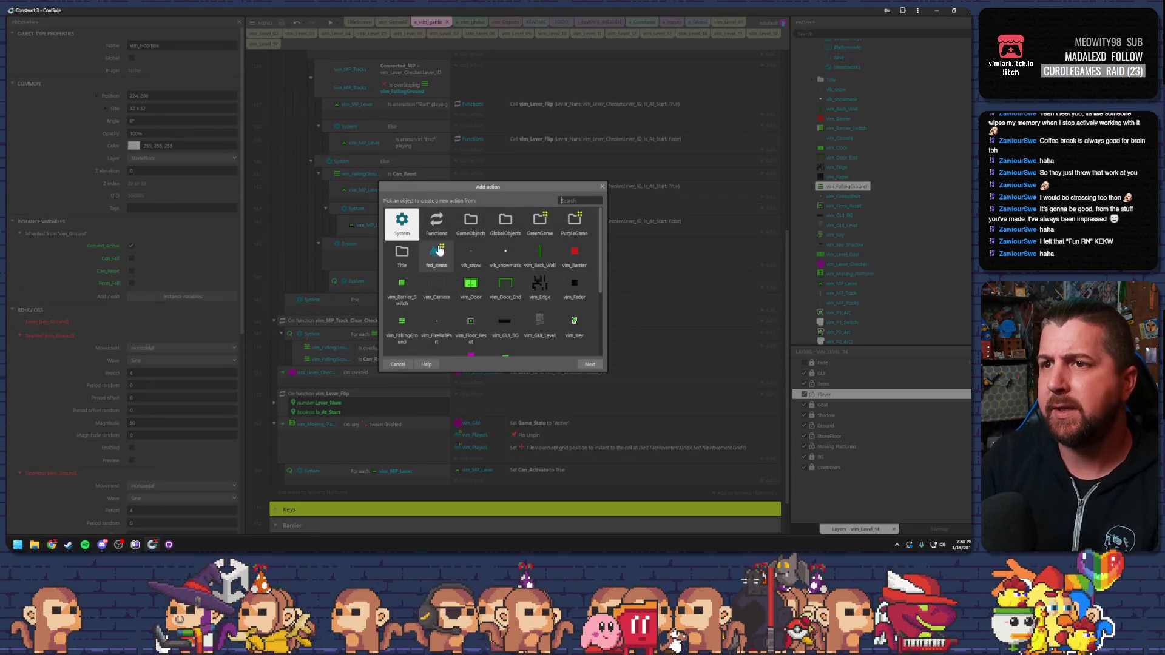
pyautogui.doubleClick(437, 224)
pyautogui.scroll(-5, 480, 304)
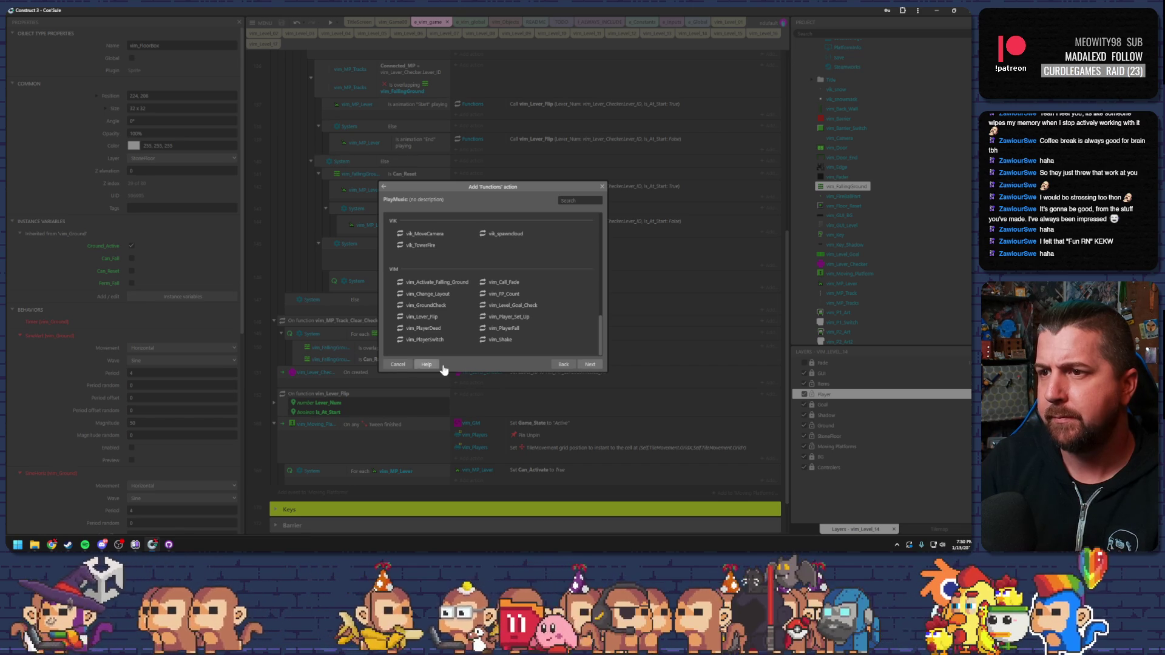
pyautogui.click(562, 365)
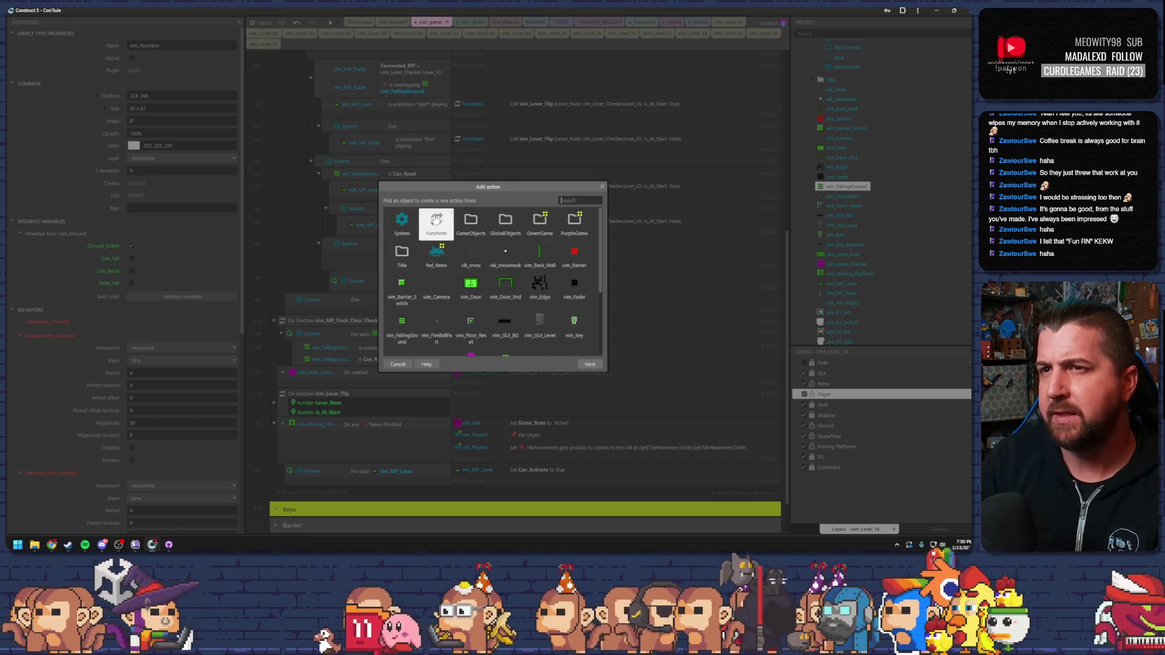
pyautogui.click(402, 365)
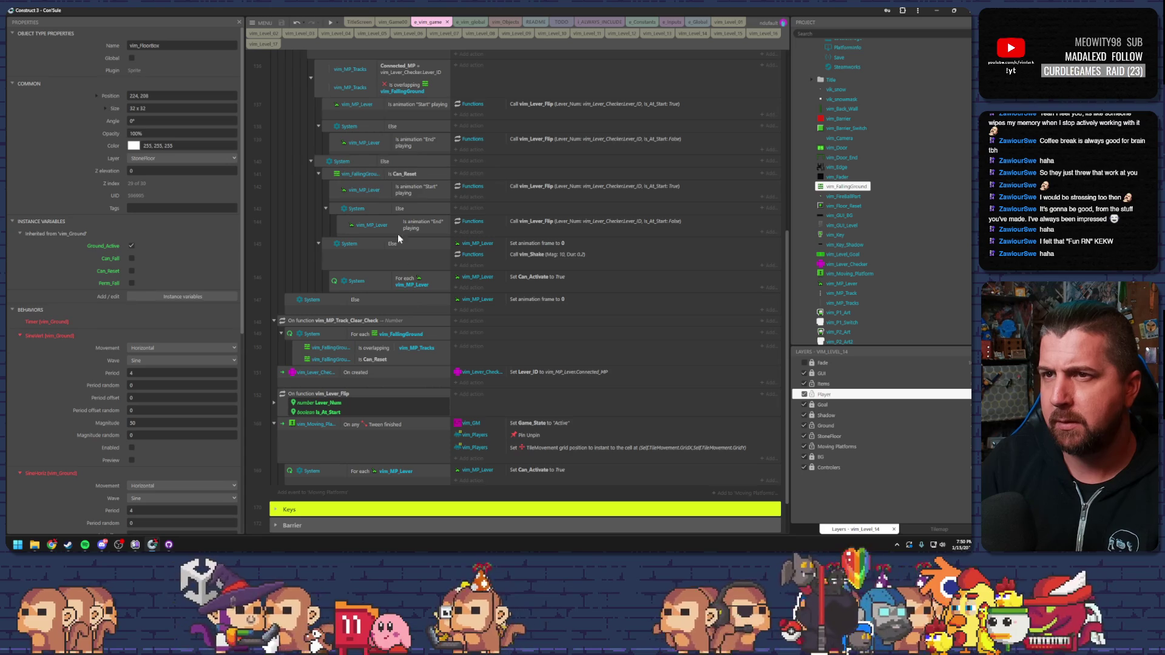
# Change the Is Can_Reset condition into a System Compare two values condition.
pyautogui.doubleClick(364, 176)
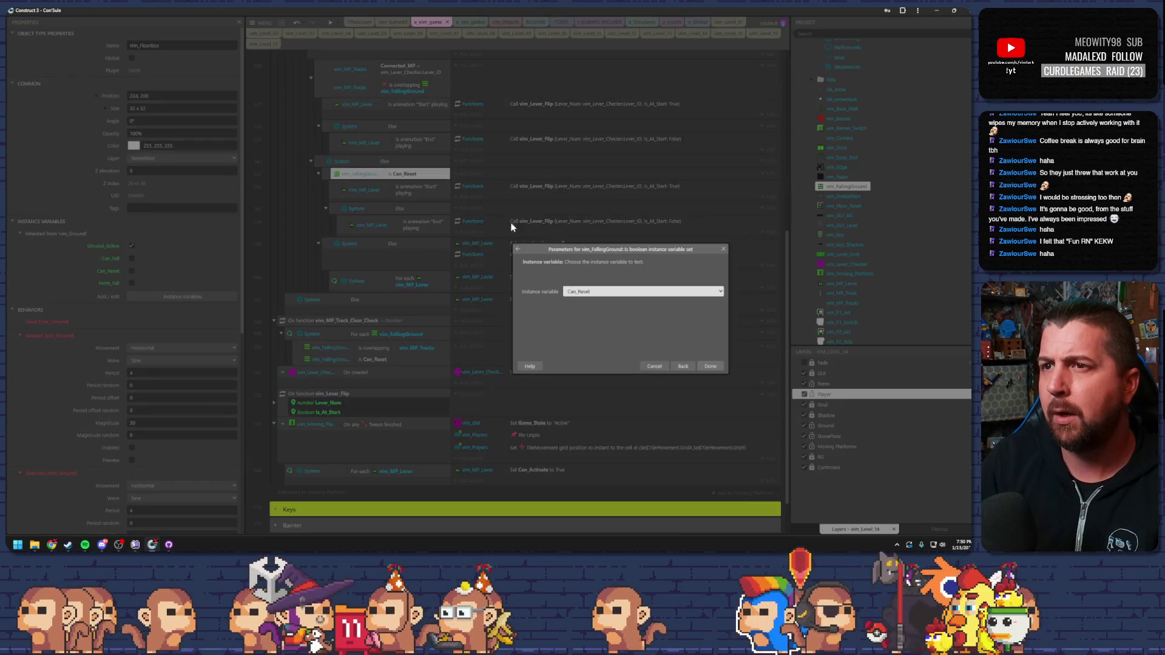
pyautogui.click(691, 365)
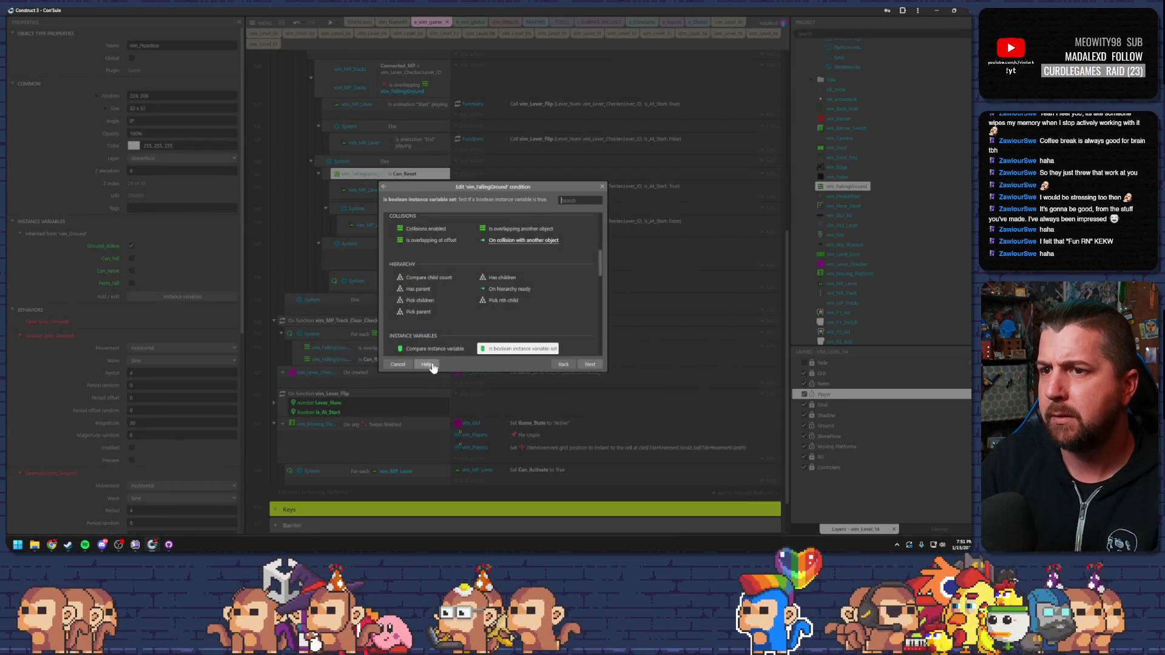
pyautogui.click(563, 366)
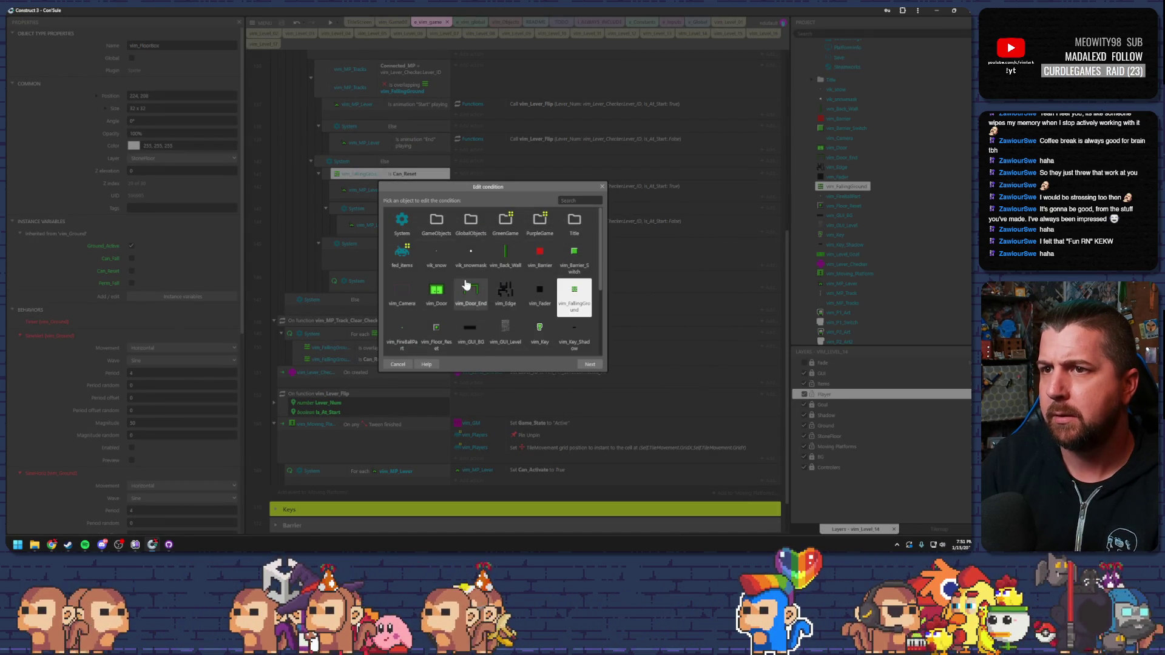
pyautogui.doubleClick(406, 220)
pyautogui.doubleClick(424, 291)
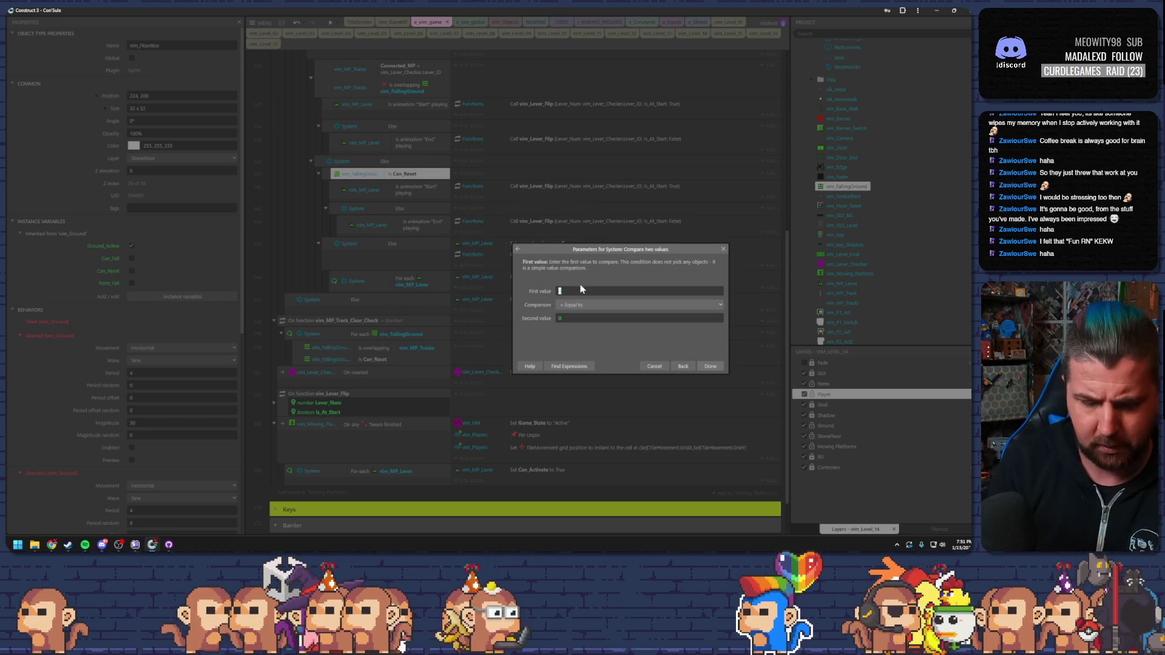
# Set the comparison to Functions.vim_MP_Track_Clear_Check = 1.
pyautogui.write('fun')
pyautogui.press('Return')
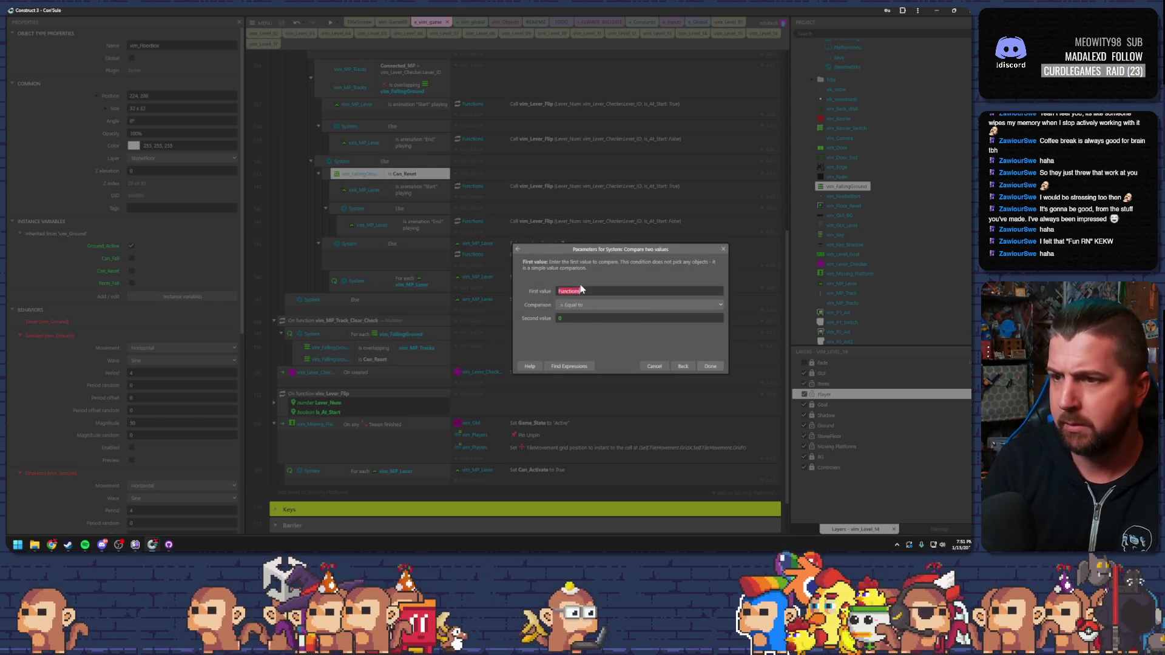
pyautogui.write('.')
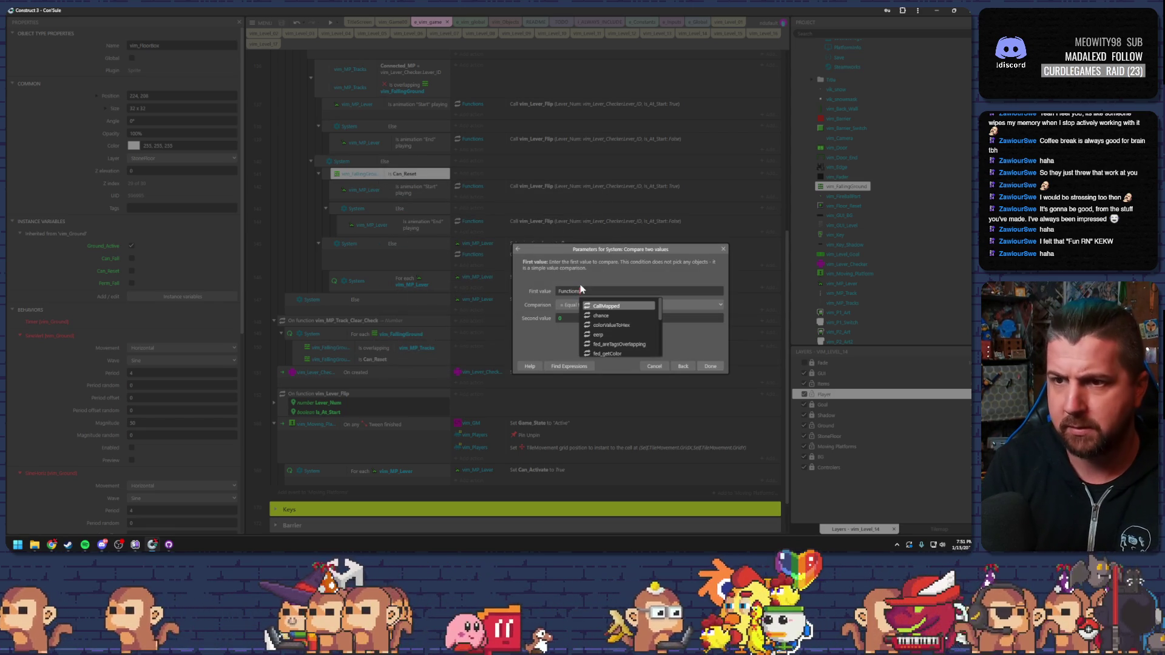
pyautogui.press('Up')
pyautogui.press('Up')
pyautogui.press('Up')
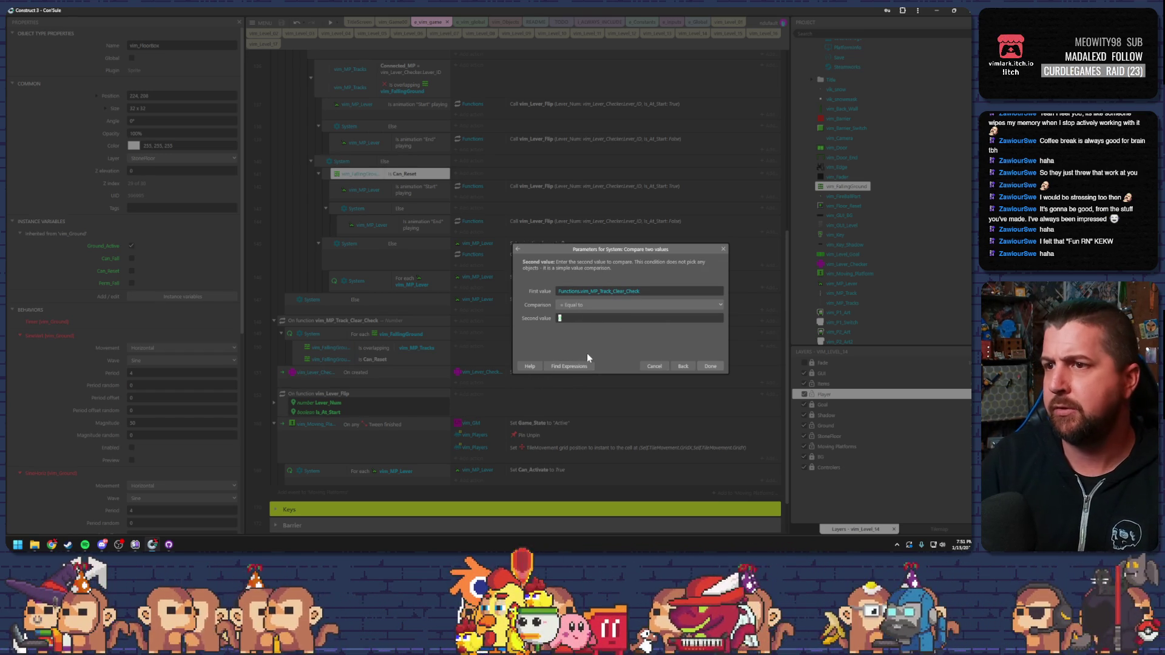
pyautogui.write('0')
pyautogui.press('Return')
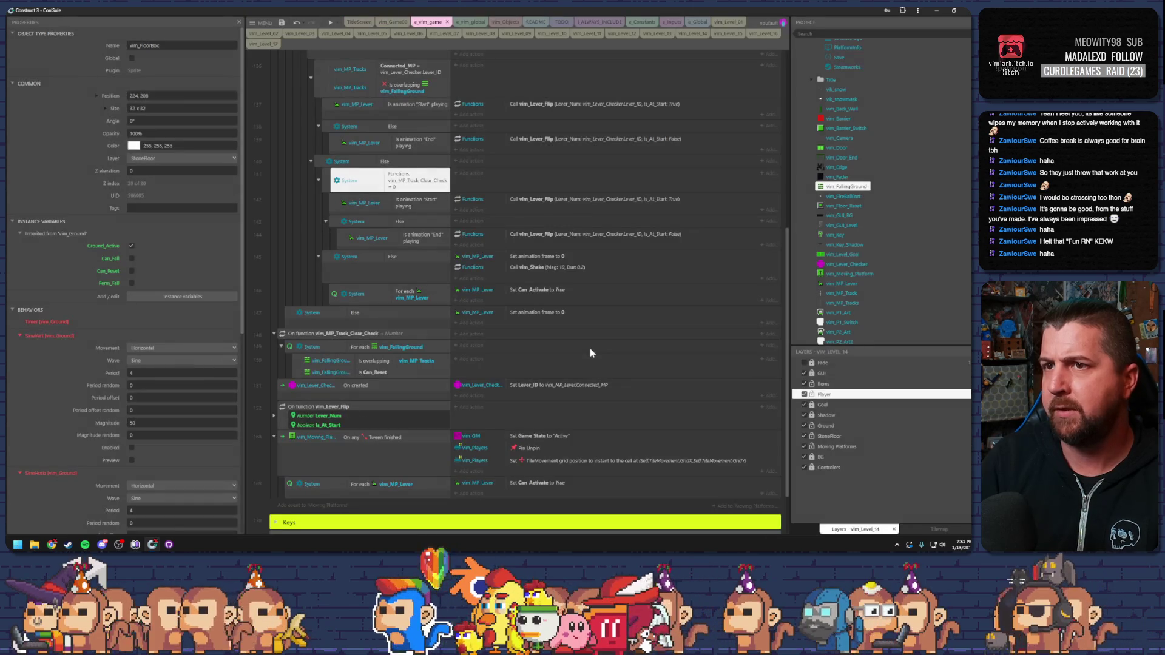
pyautogui.doubleClick(405, 181)
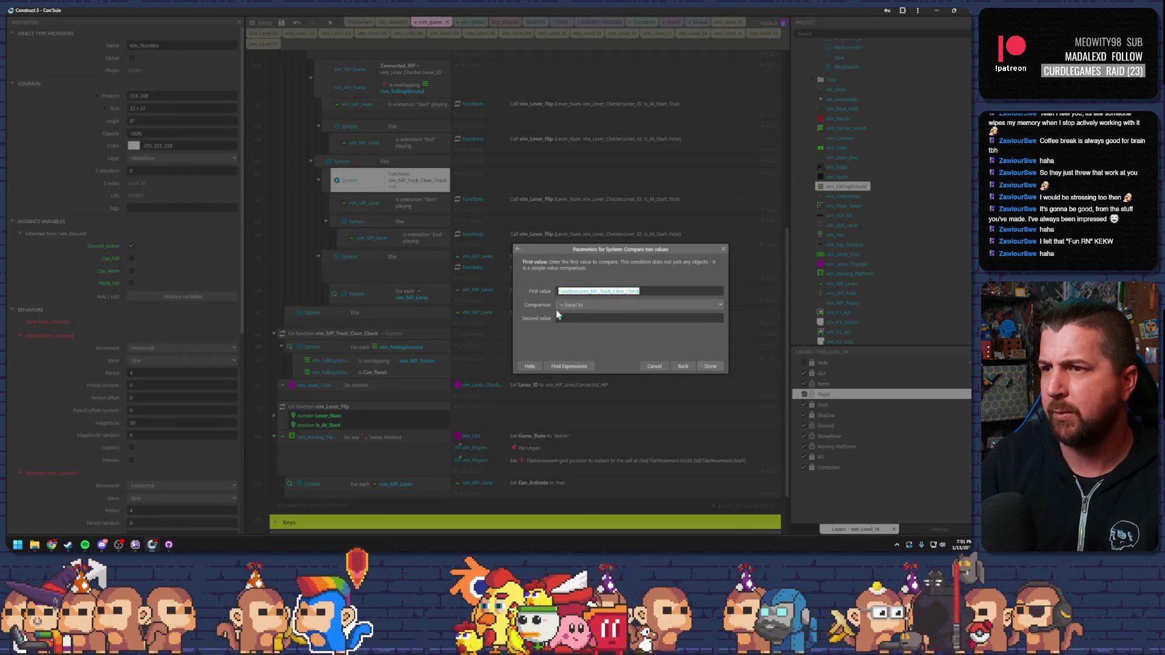
pyautogui.press('Return')
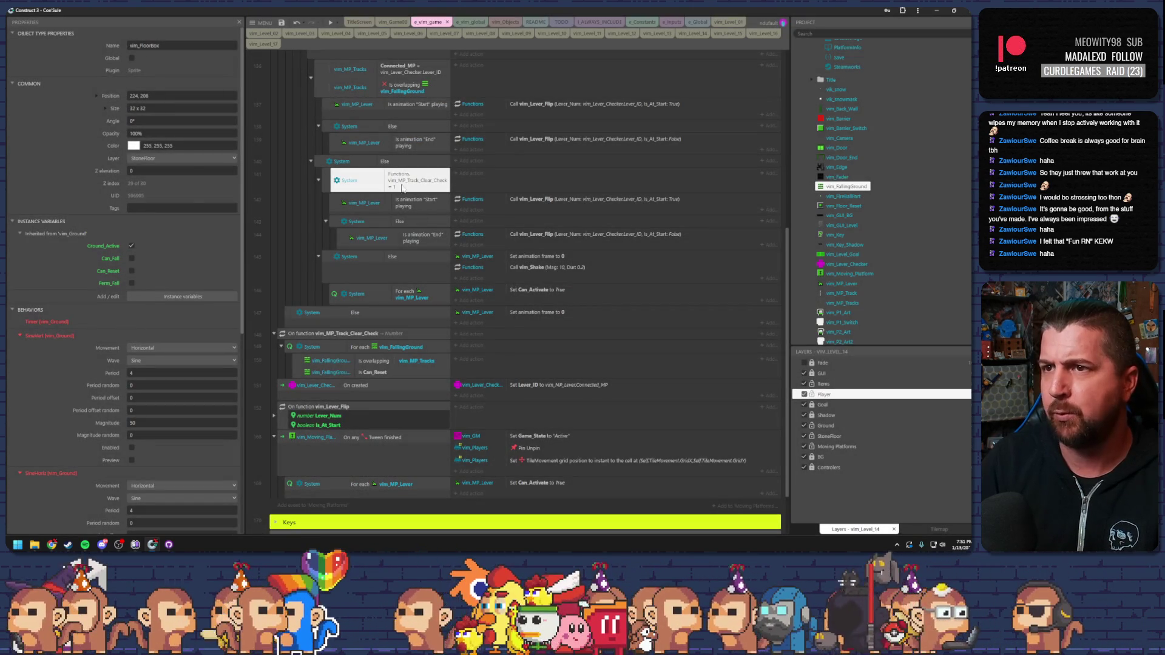
pyautogui.click(400, 265)
pyautogui.click(355, 185)
pyautogui.click(361, 346)
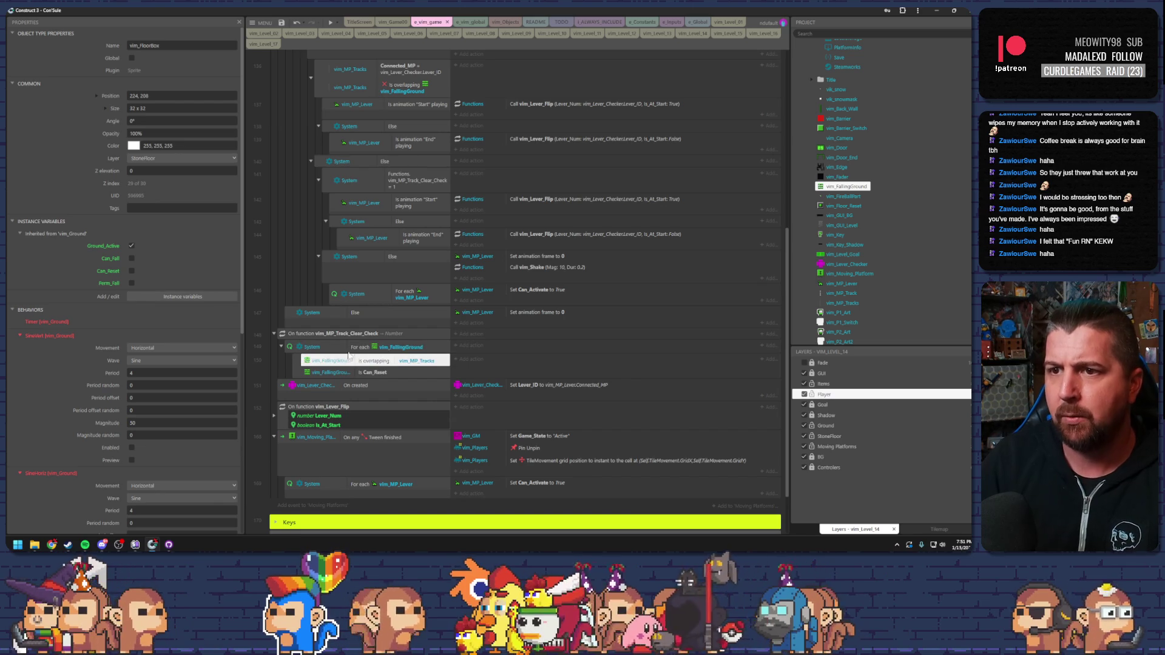
# Add a Functions Set return value 1 action to the Can_Reset track-overlap event.
pyautogui.scroll(-3, 361, 337)
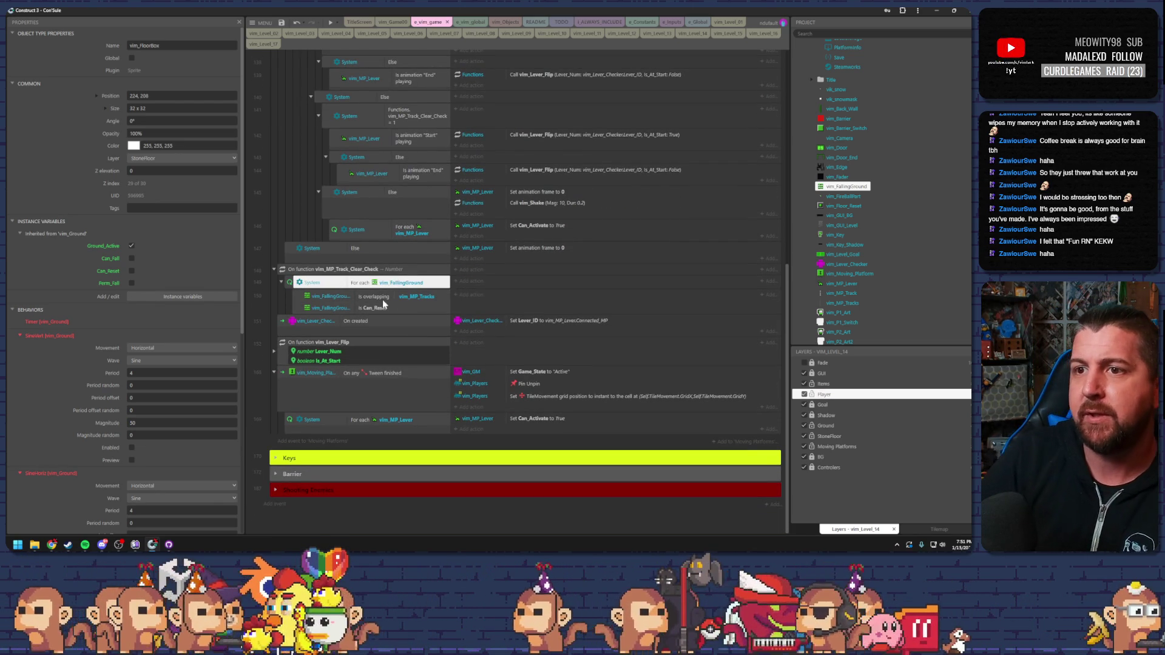
pyautogui.click(382, 298)
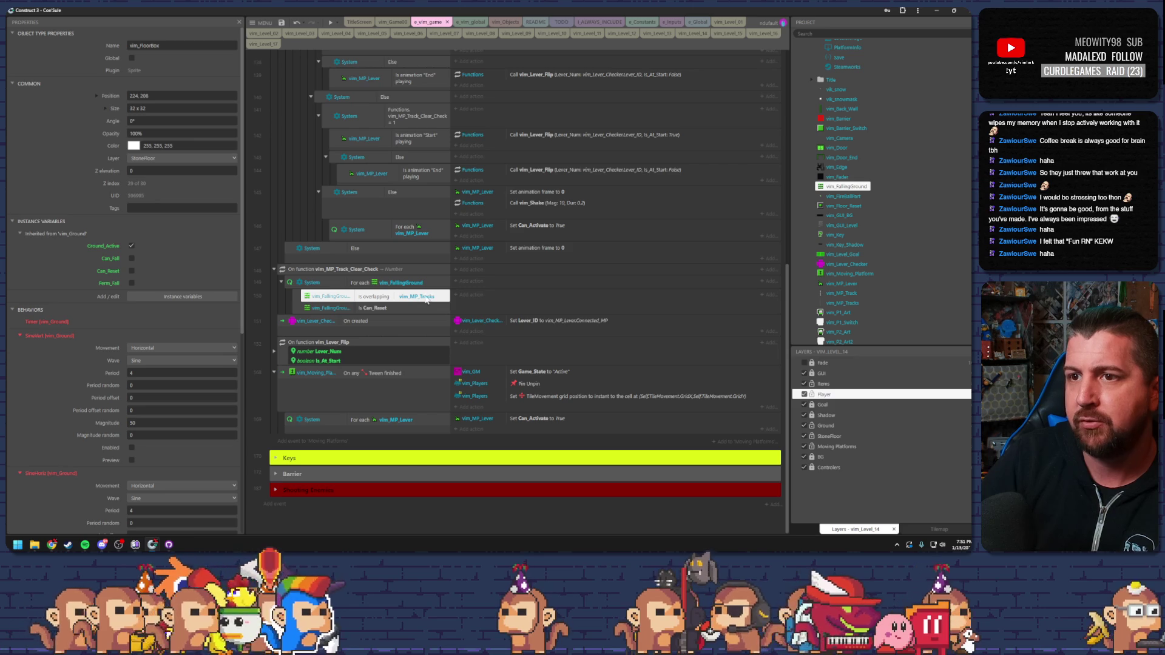
pyautogui.click(380, 310)
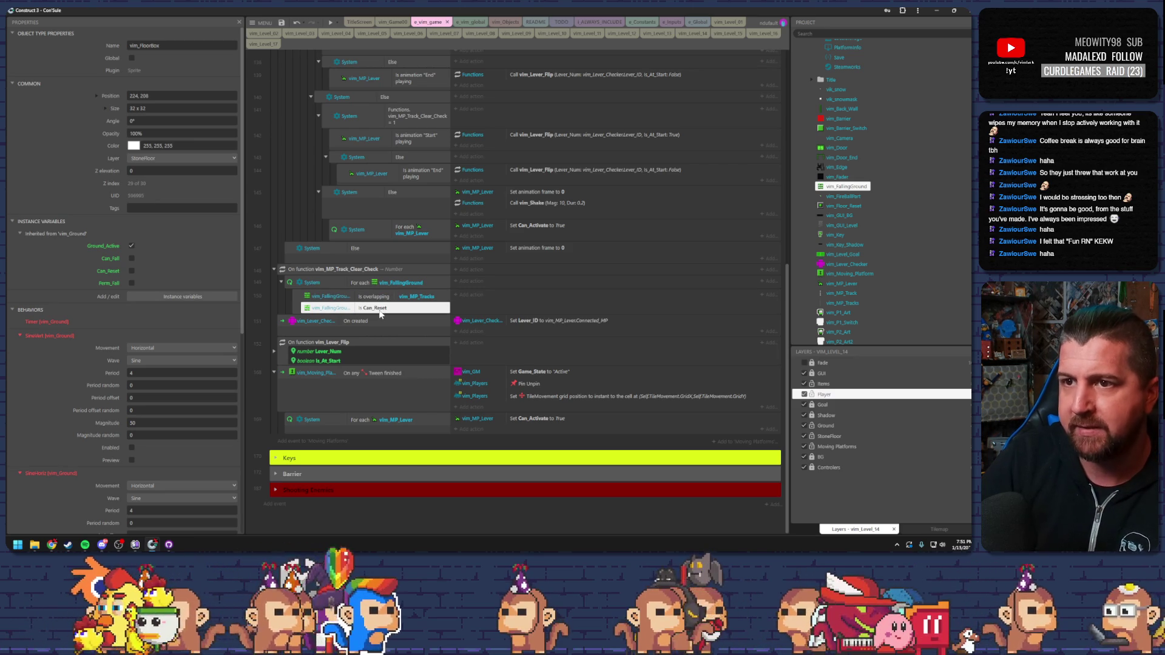
pyautogui.click(470, 295)
pyautogui.scroll(-3, 555, 316)
pyautogui.scroll(5, 559, 320)
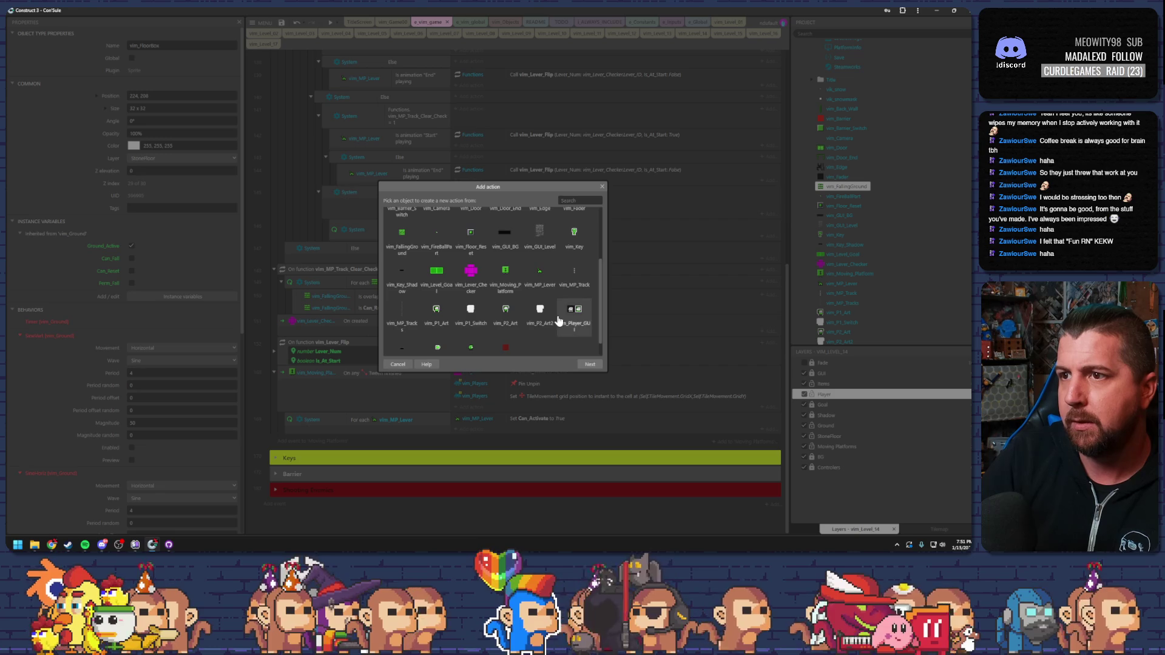
pyautogui.doubleClick(440, 232)
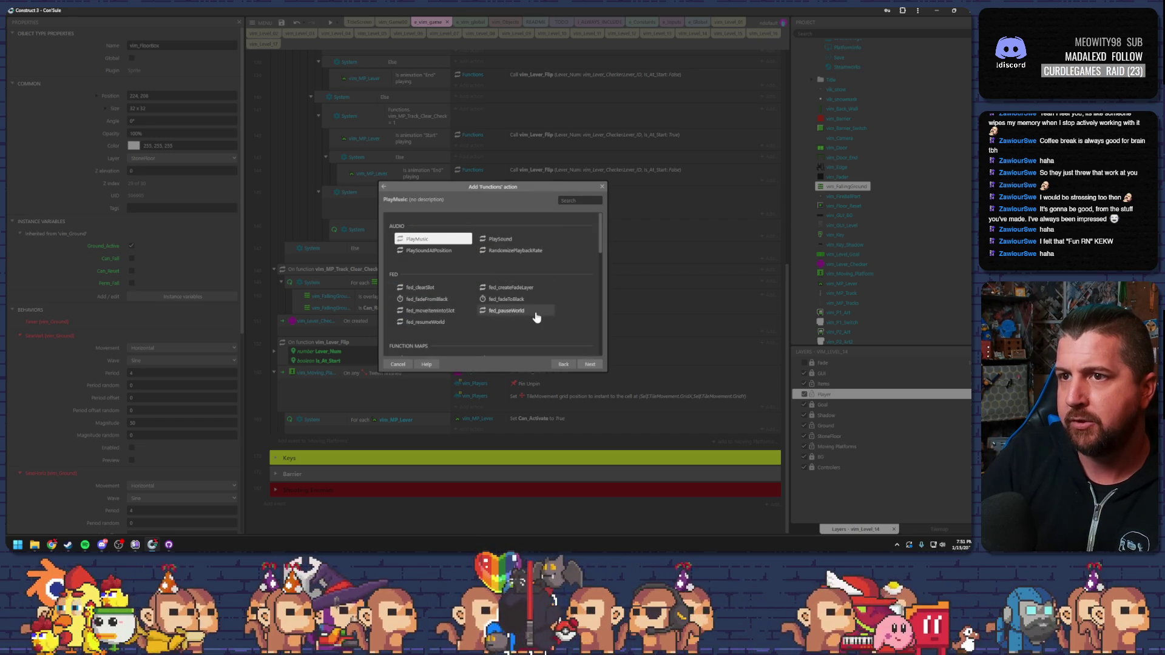
pyautogui.scroll(-2, 491, 300)
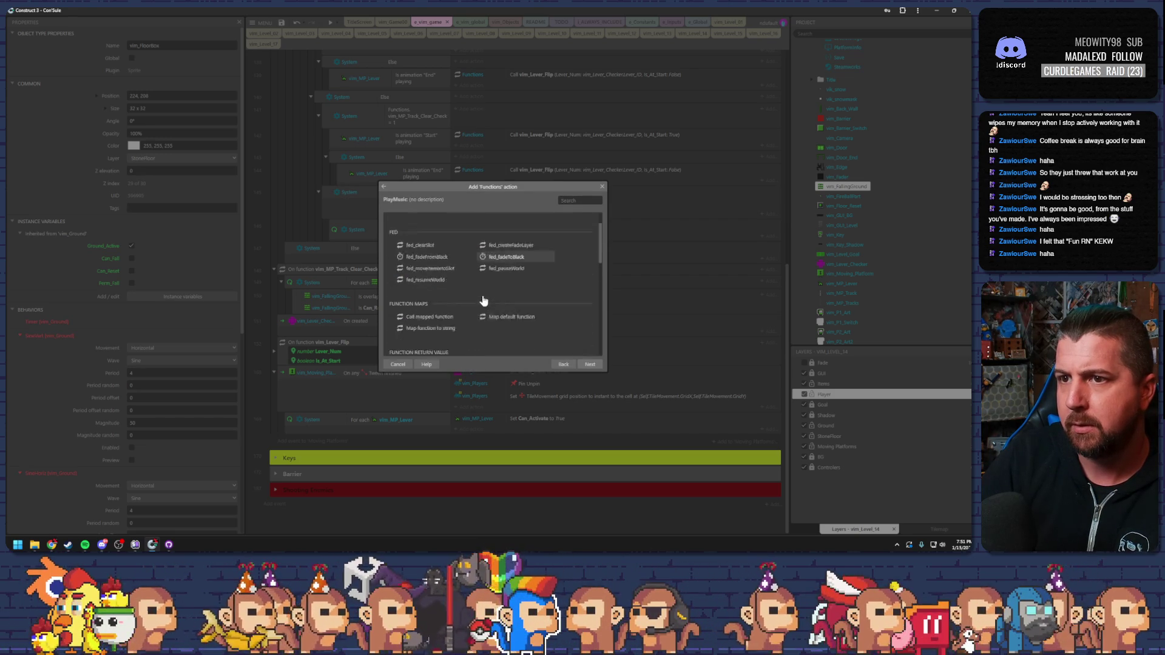
pyautogui.doubleClick(425, 319)
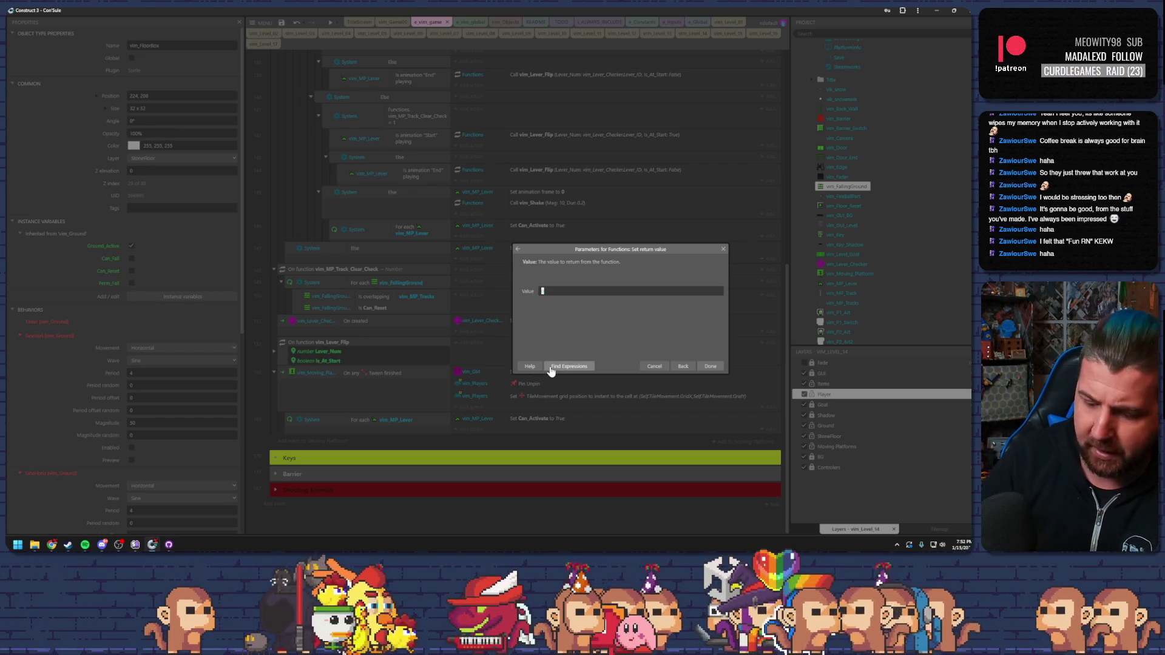
pyautogui.press('Return')
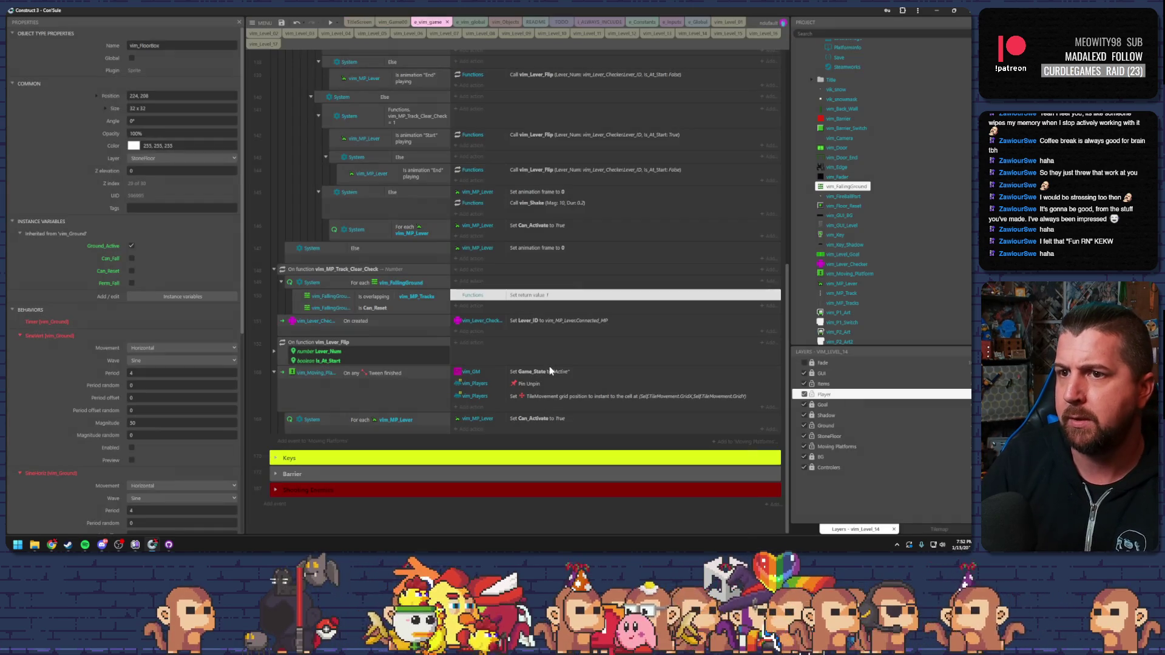
# Add an Else sub-event with a copied action returning 0, then preview the level.
pyautogui.click(296, 302)
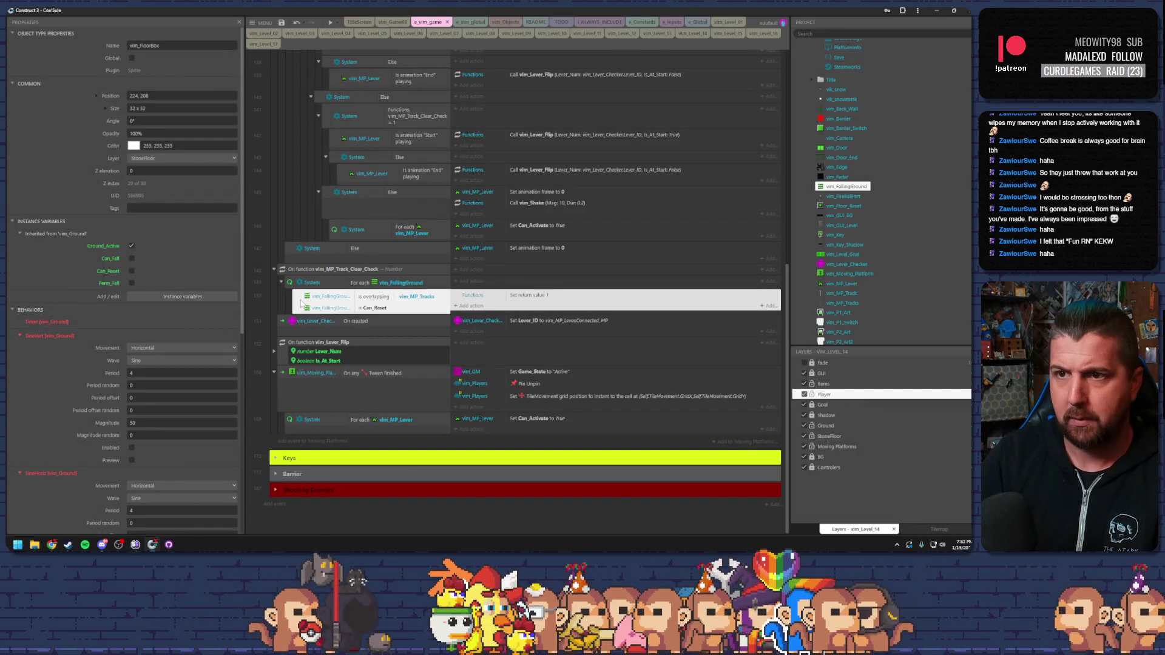
pyautogui.press('x')
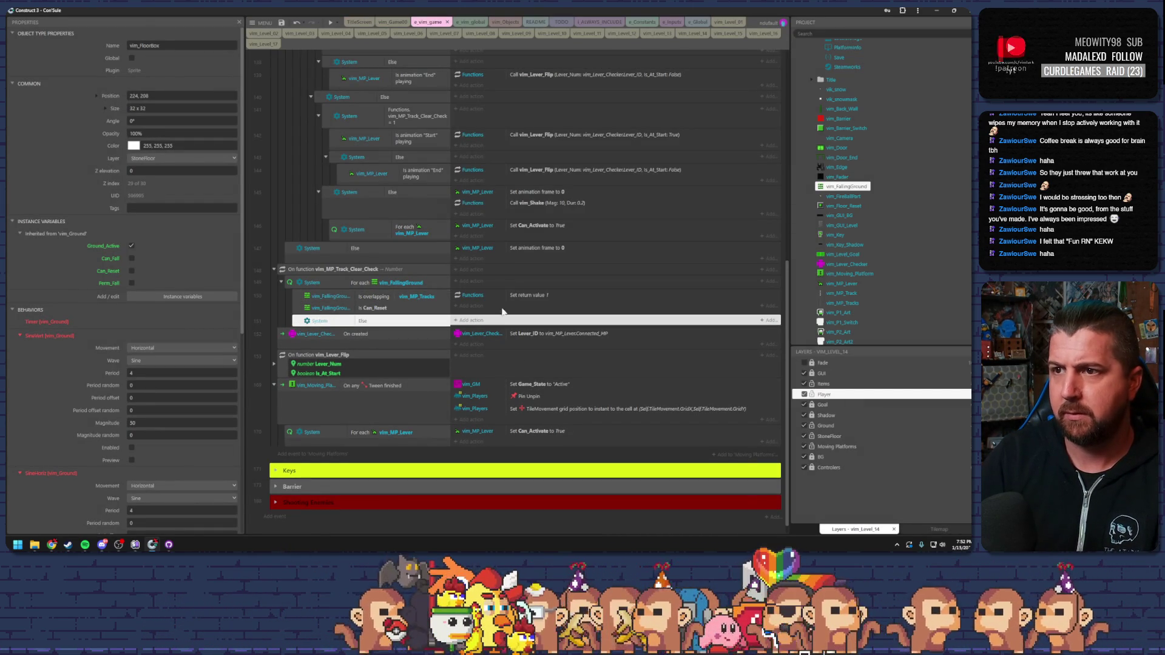
pyautogui.click(543, 296)
pyautogui.moveTo(543, 297); pyautogui.dragTo(520, 317)
pyautogui.doubleClick(519, 320)
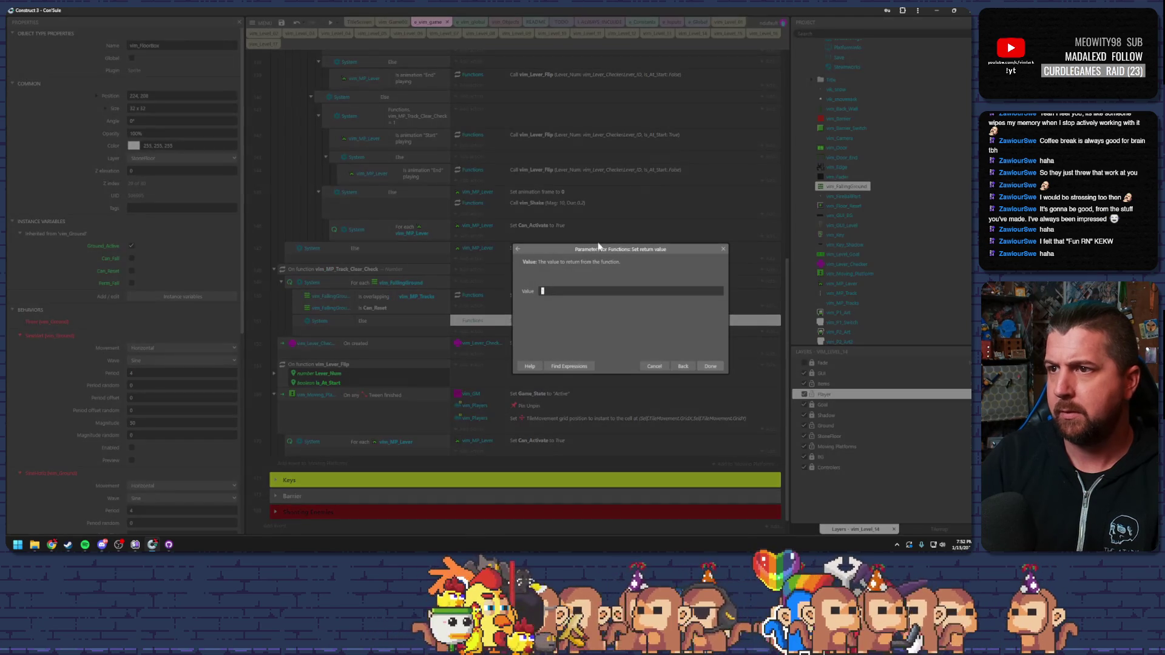
pyautogui.write('0')
pyautogui.press('Return')
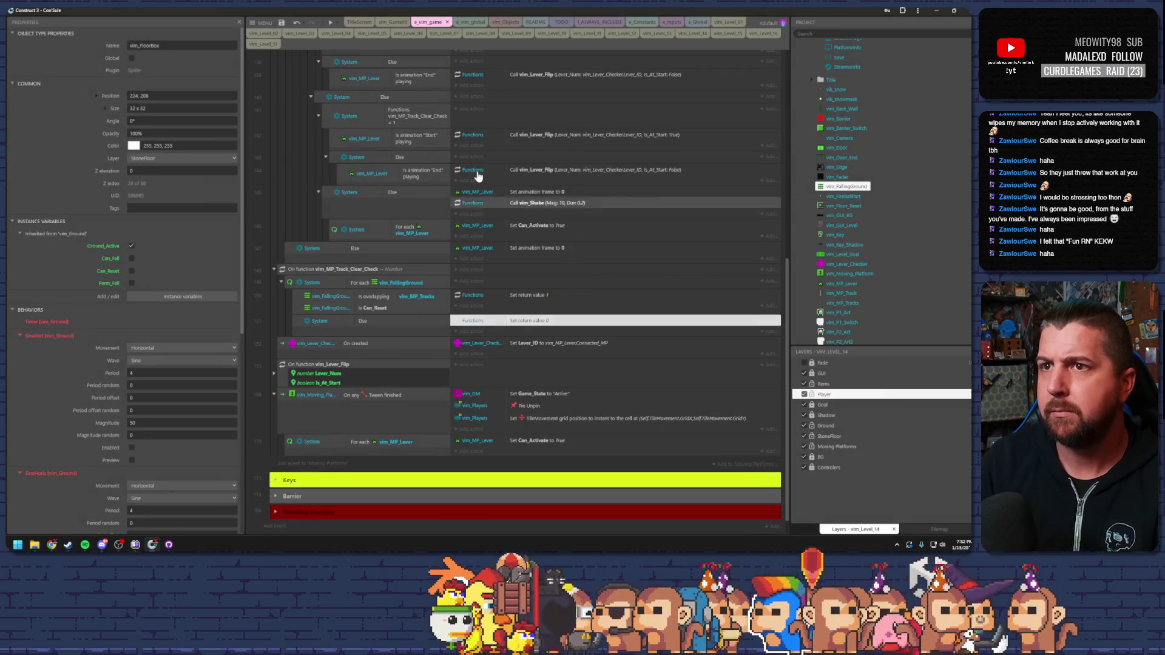
pyautogui.click(328, 23)
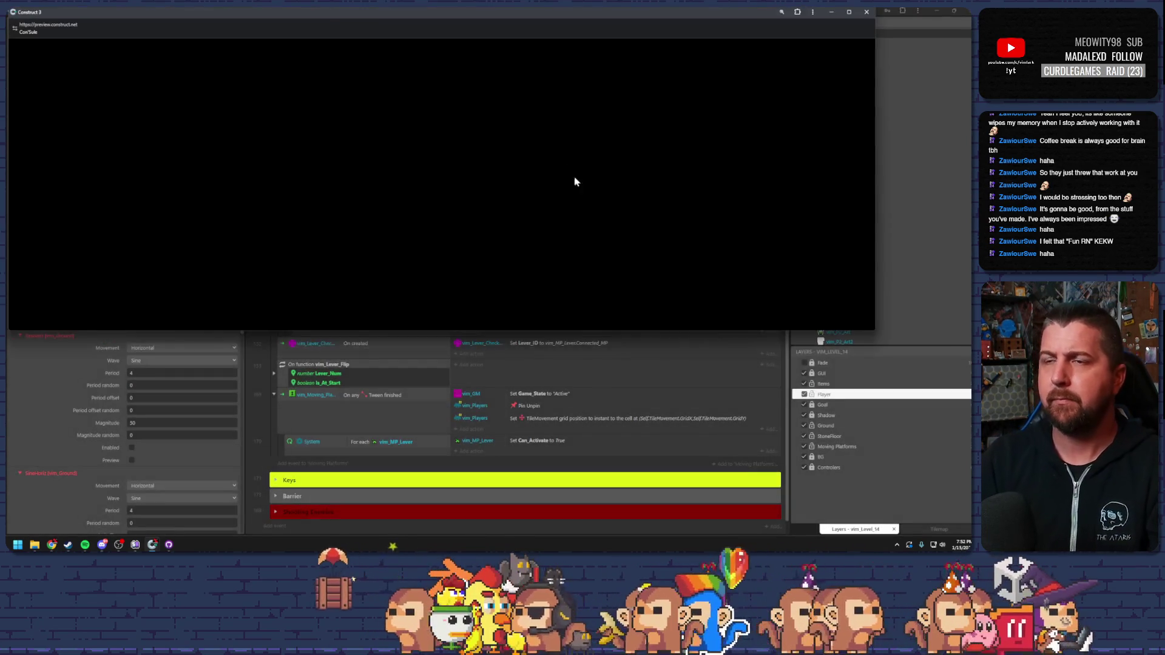
pyautogui.press('Left')
pyautogui.press('Left')
pyautogui.press('Left')
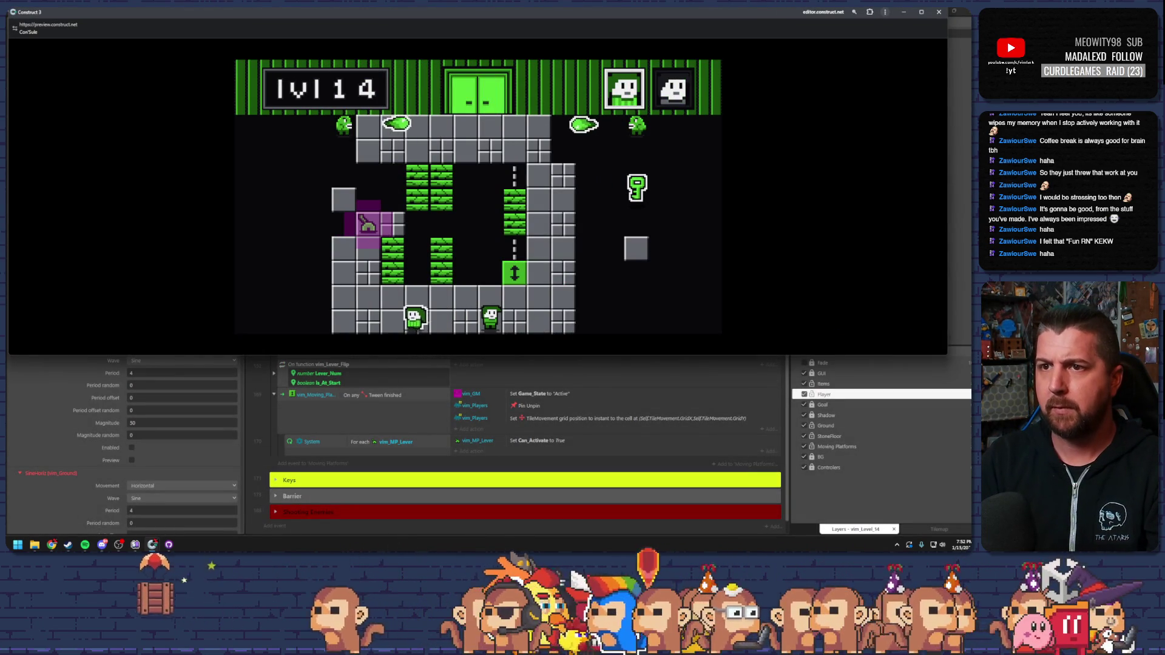
pyautogui.press('Left')
pyautogui.press('Up')
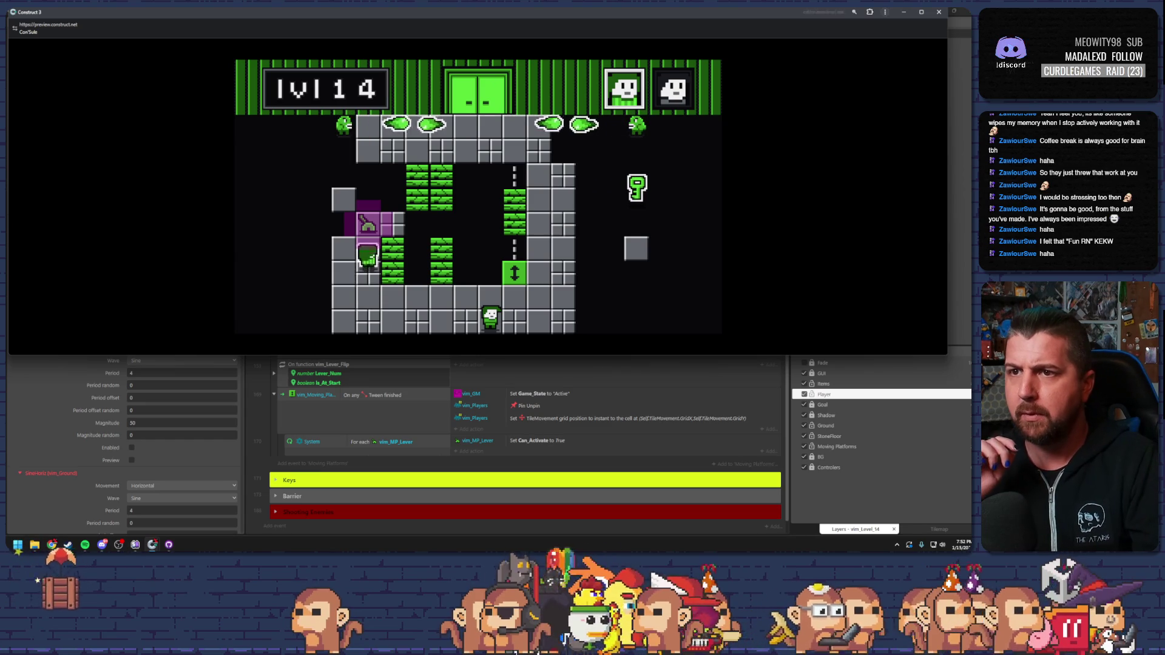
pyautogui.press('Right')
pyautogui.press('Left')
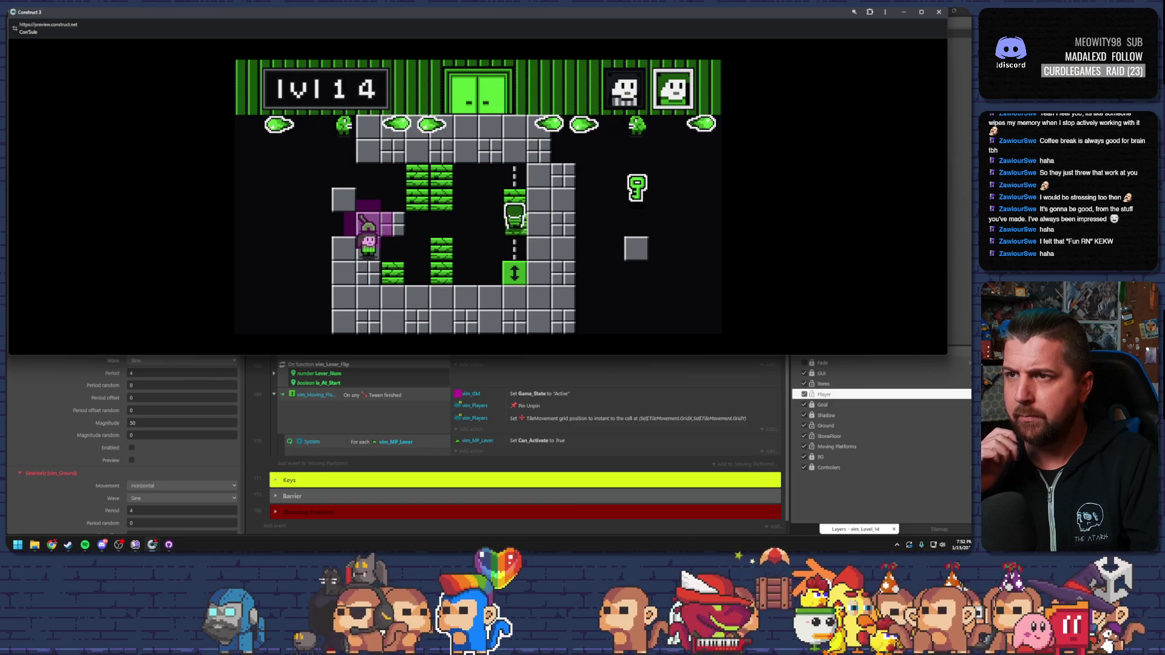
pyautogui.press('Right')
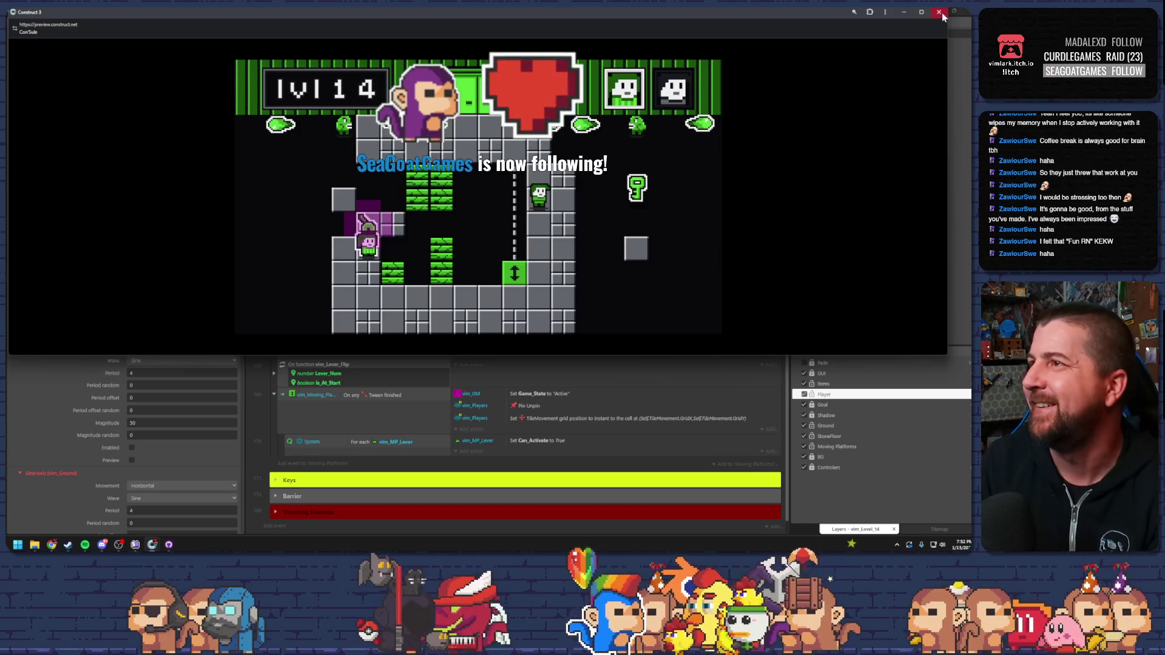
pyautogui.hotkey('alt', 'F4')
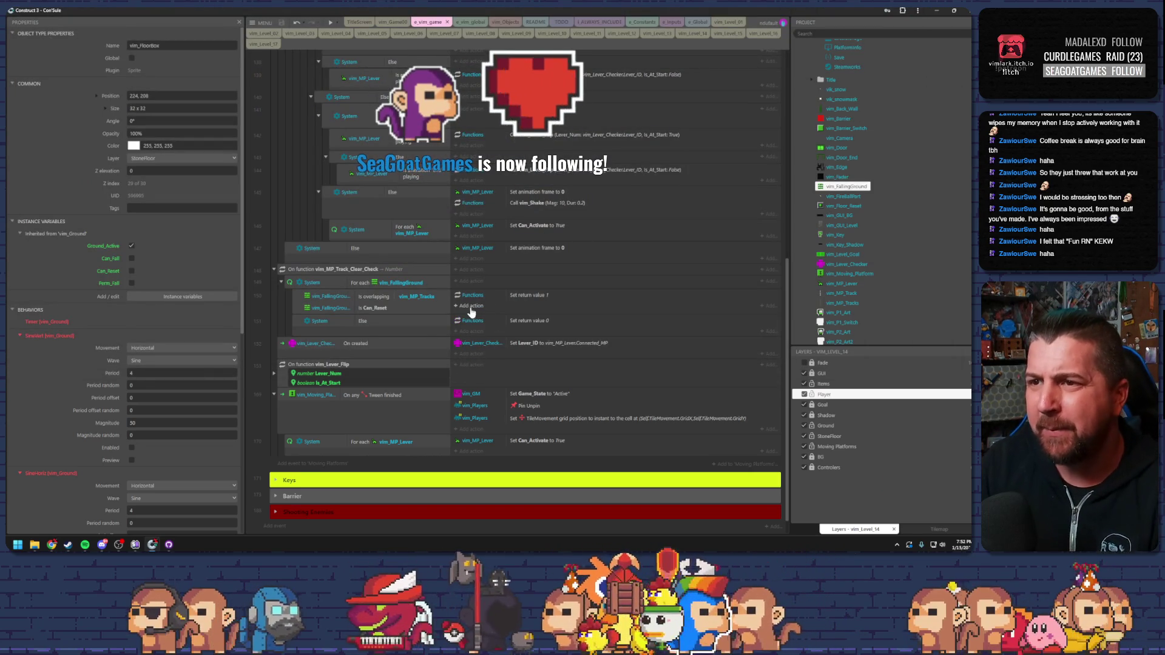
# Add a System Stop loop action to the falling-ground event, placed above Set return value 1.
pyautogui.click(322, 283)
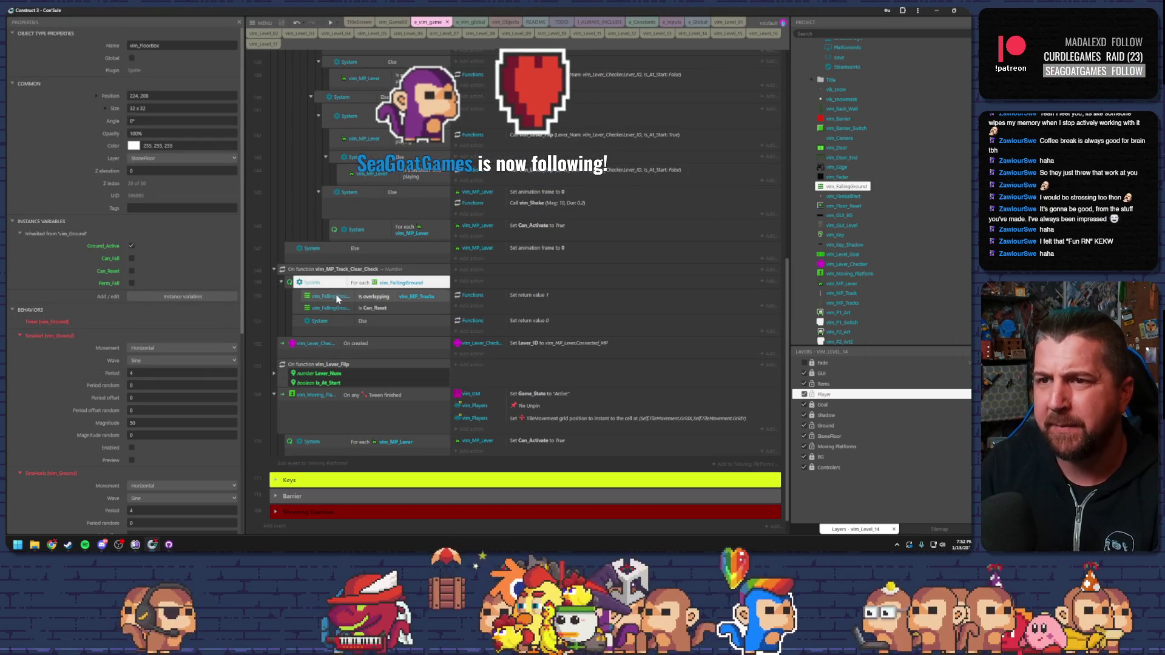
pyautogui.click(466, 303)
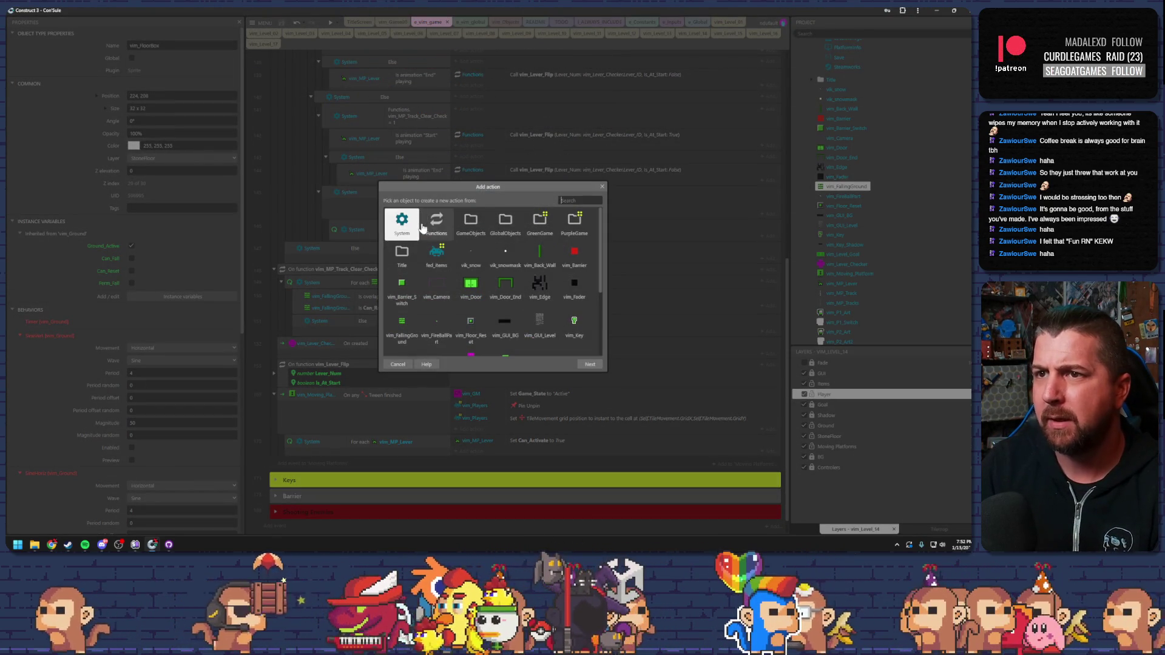
pyautogui.doubleClick(408, 227)
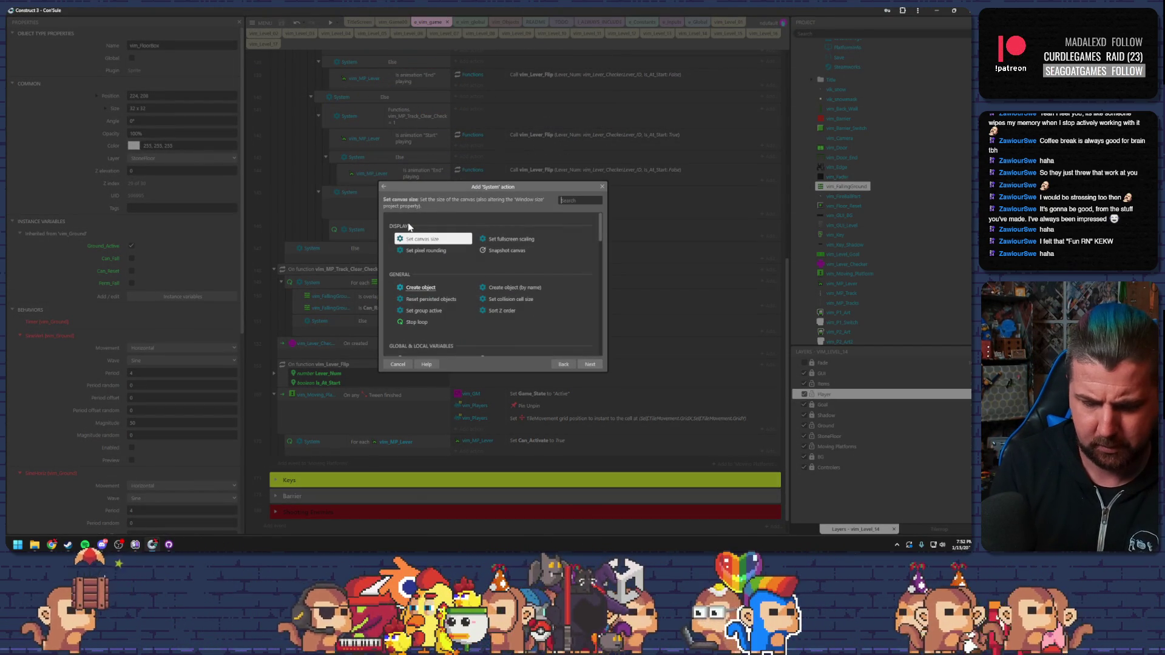
pyautogui.write('stop')
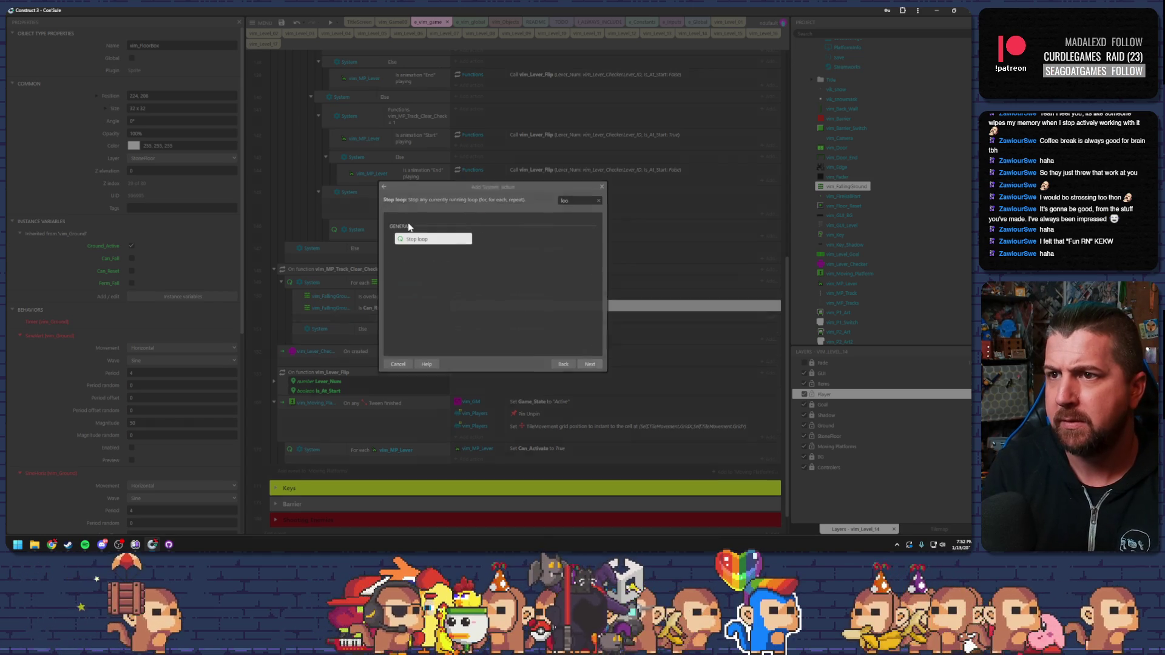
pyautogui.press('Return')
pyautogui.moveTo(470, 306)
pyautogui.mouseDown()
pyautogui.moveTo(470, 291)
pyautogui.moveTo(486, 326)
pyautogui.mouseUp()
pyautogui.click(330, 22)
pyautogui.press('Left')
pyautogui.press('Up')
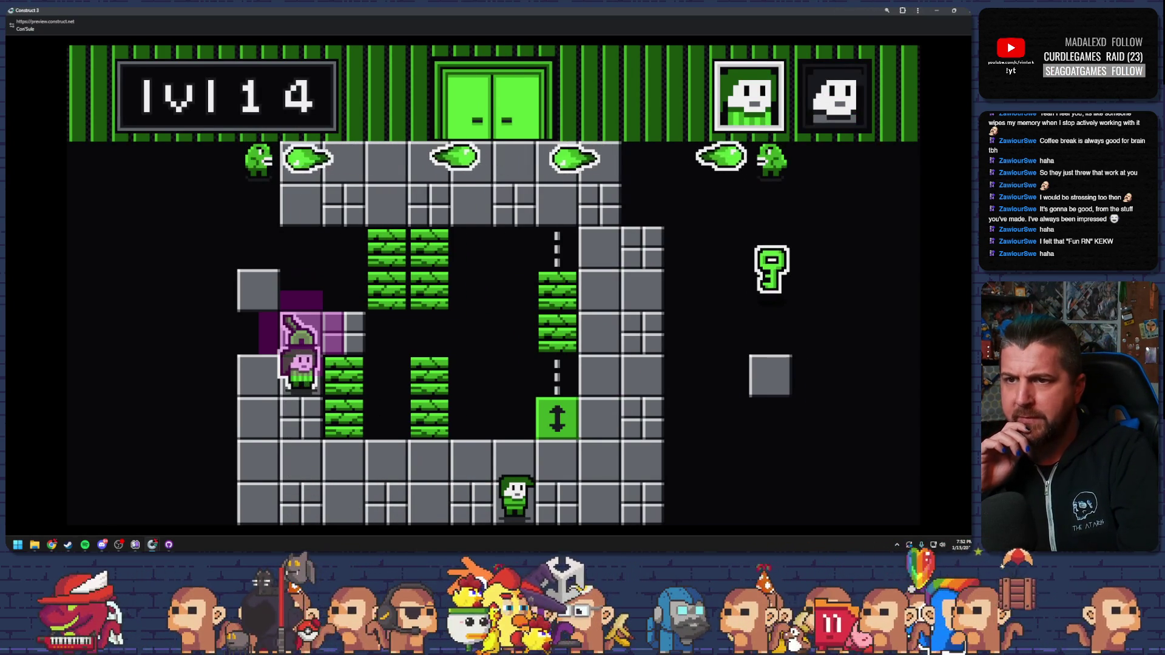
pyautogui.press('space')
pyautogui.press('Right')
pyautogui.press('Right')
pyautogui.press('Up')
pyautogui.press('Up')
pyautogui.press('Left')
pyautogui.press('Right')
pyautogui.press('space')
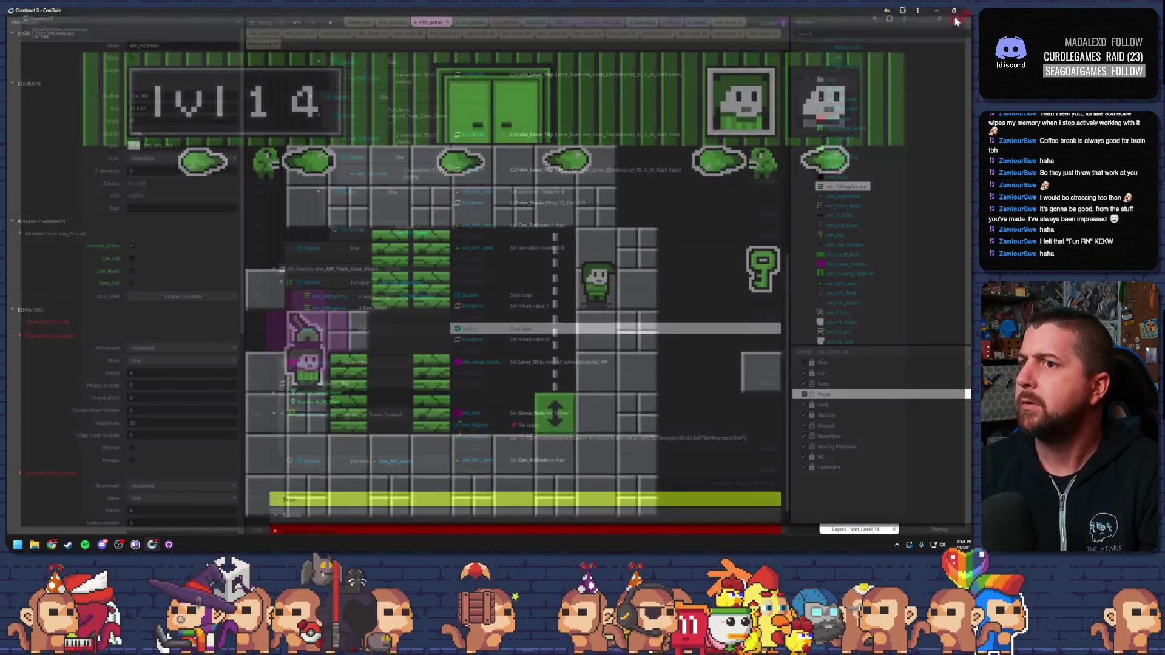
pyautogui.click(953, 10)
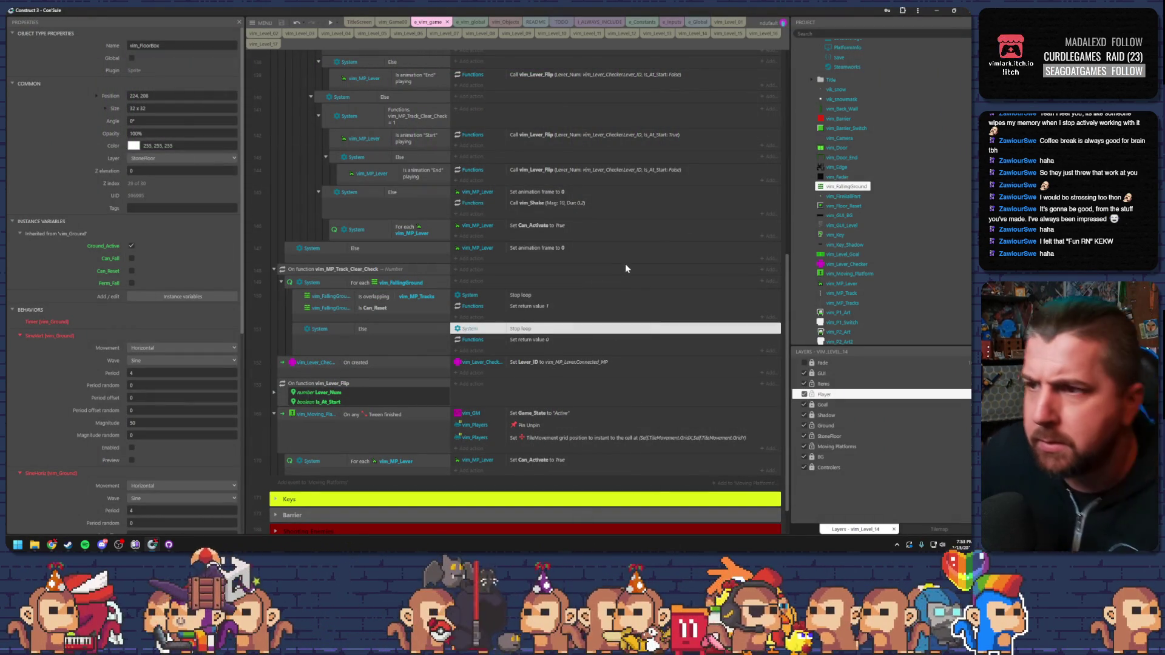
# Inspect a falling-ground block in vim_Level_14, invert the is Can_Reset condition, then preview level 14.
pyautogui.click(692, 35)
pyautogui.click(580, 287)
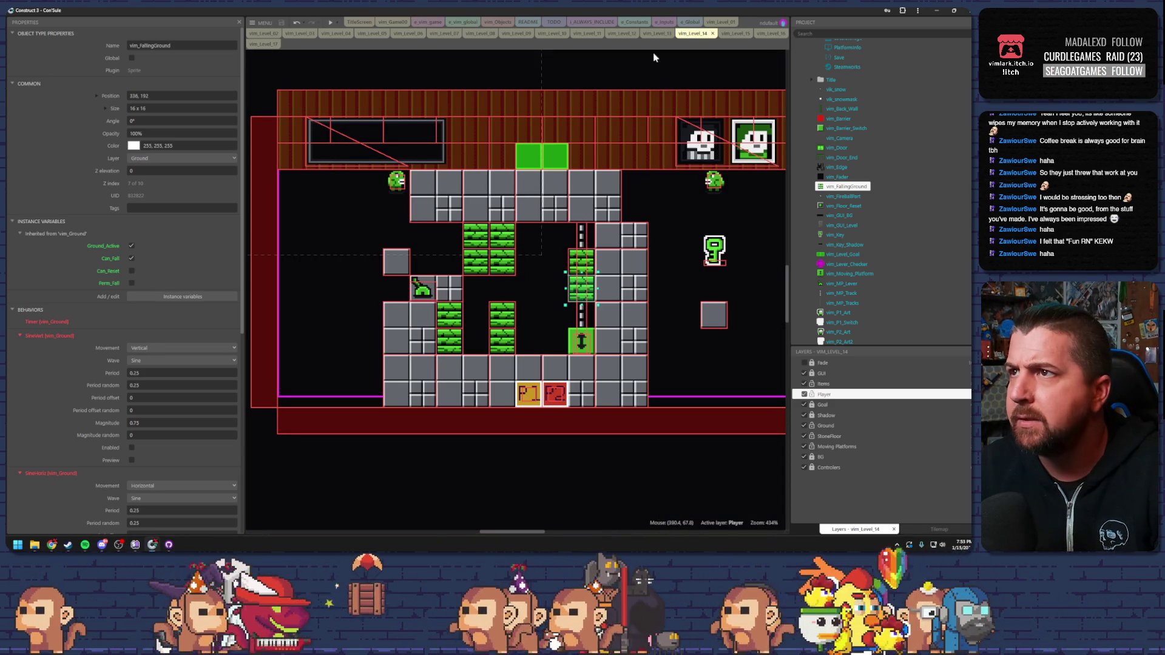
pyautogui.click(429, 23)
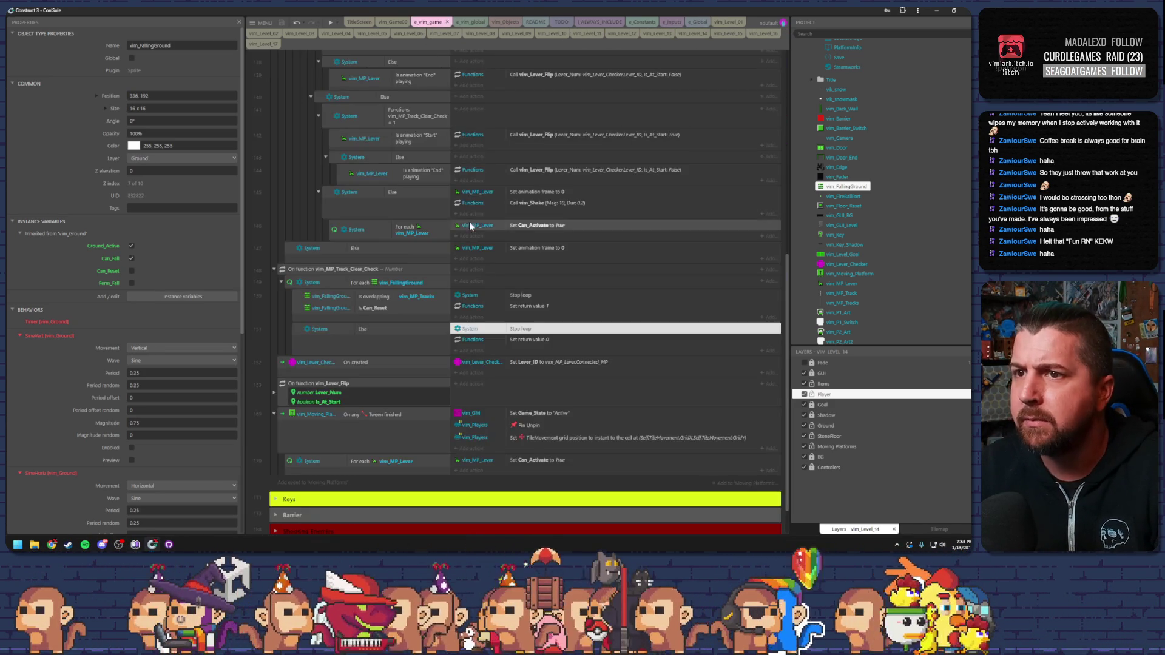
pyautogui.click(398, 311)
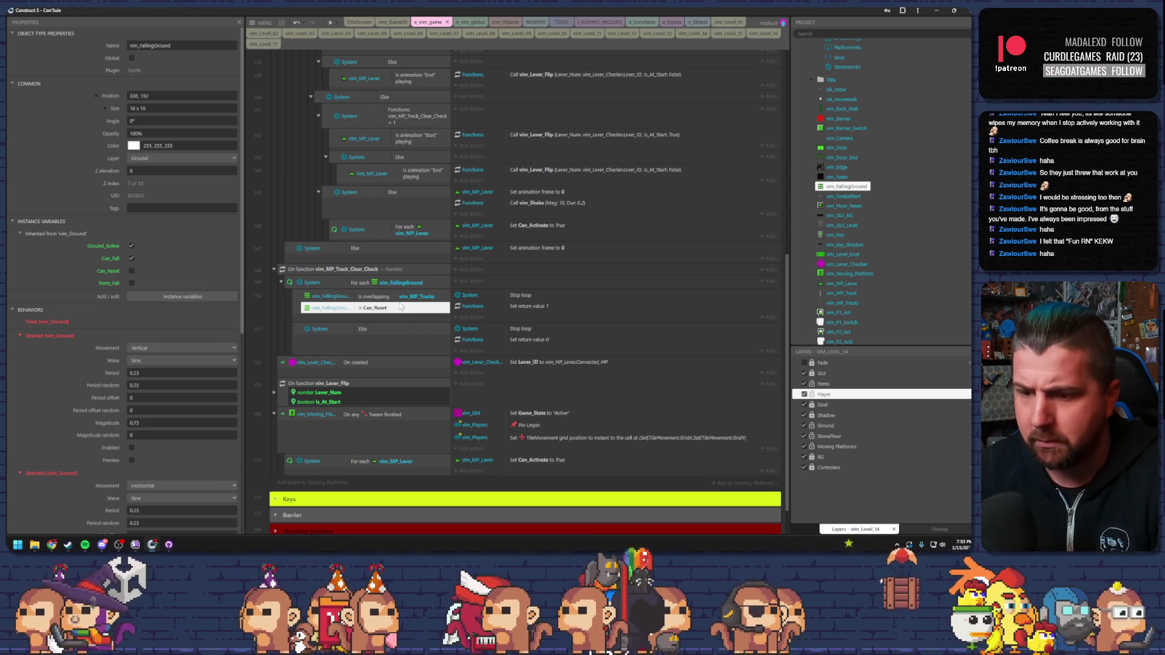
pyautogui.press('i')
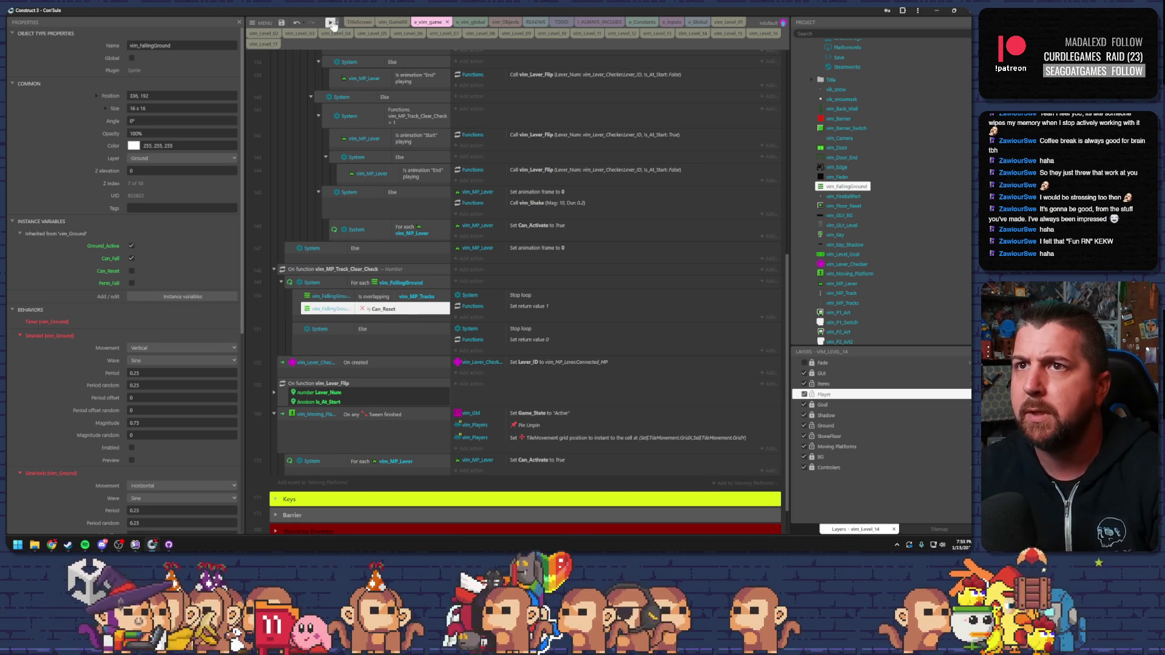
pyautogui.press('F5')
pyautogui.press('Left')
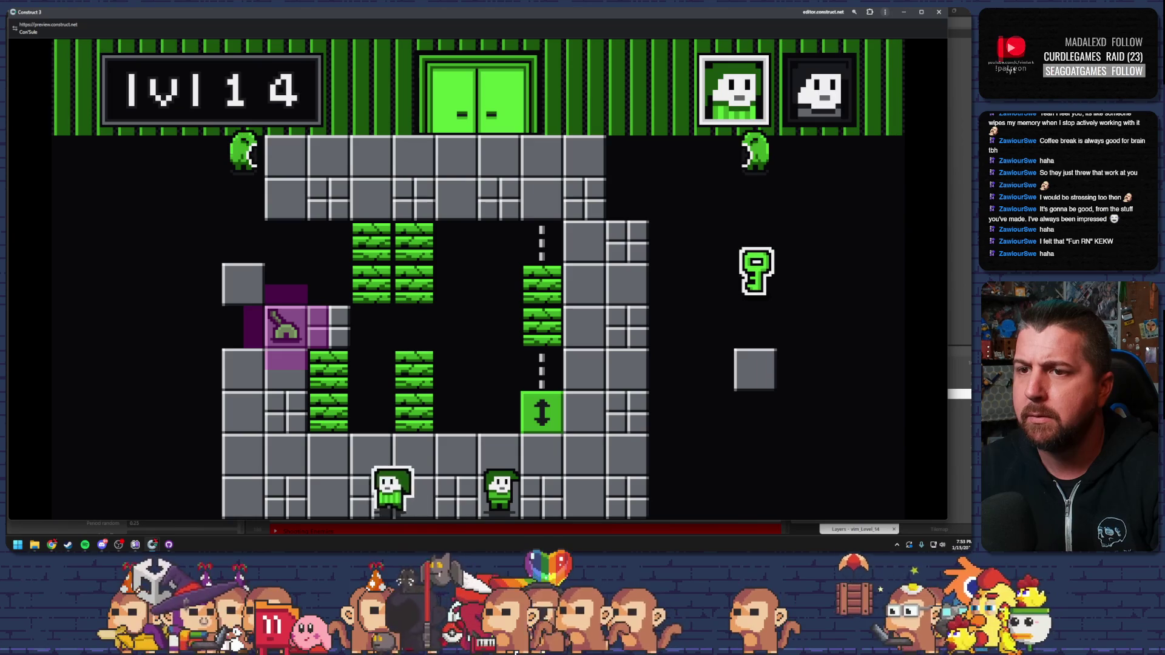
pyautogui.press('Up')
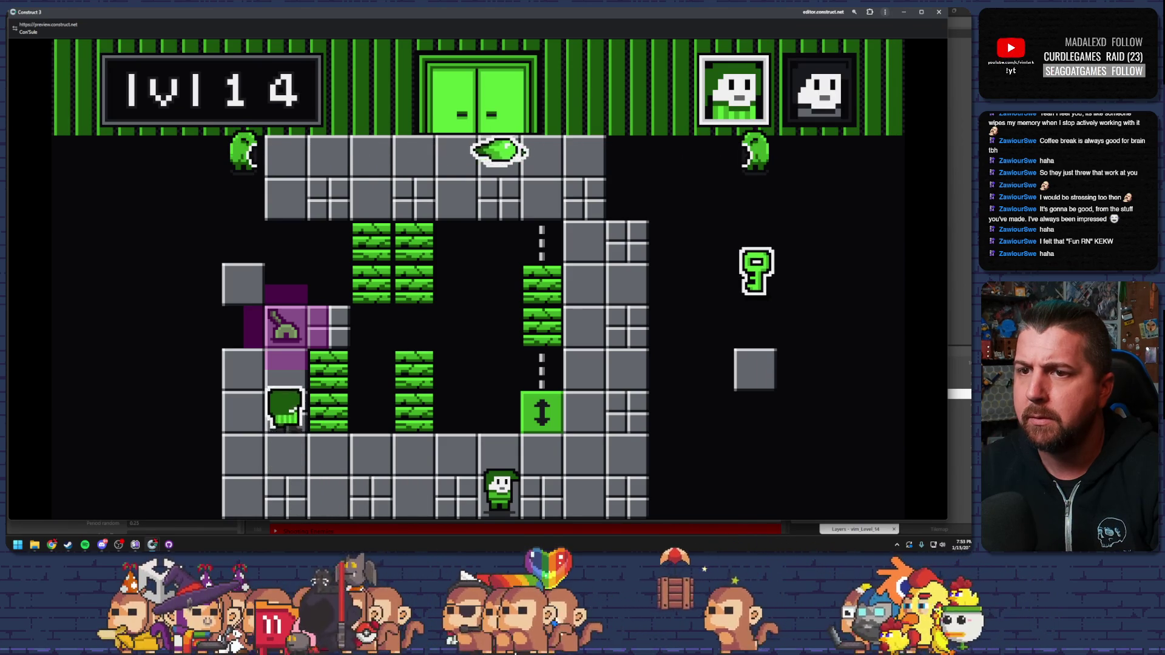
pyautogui.press('space')
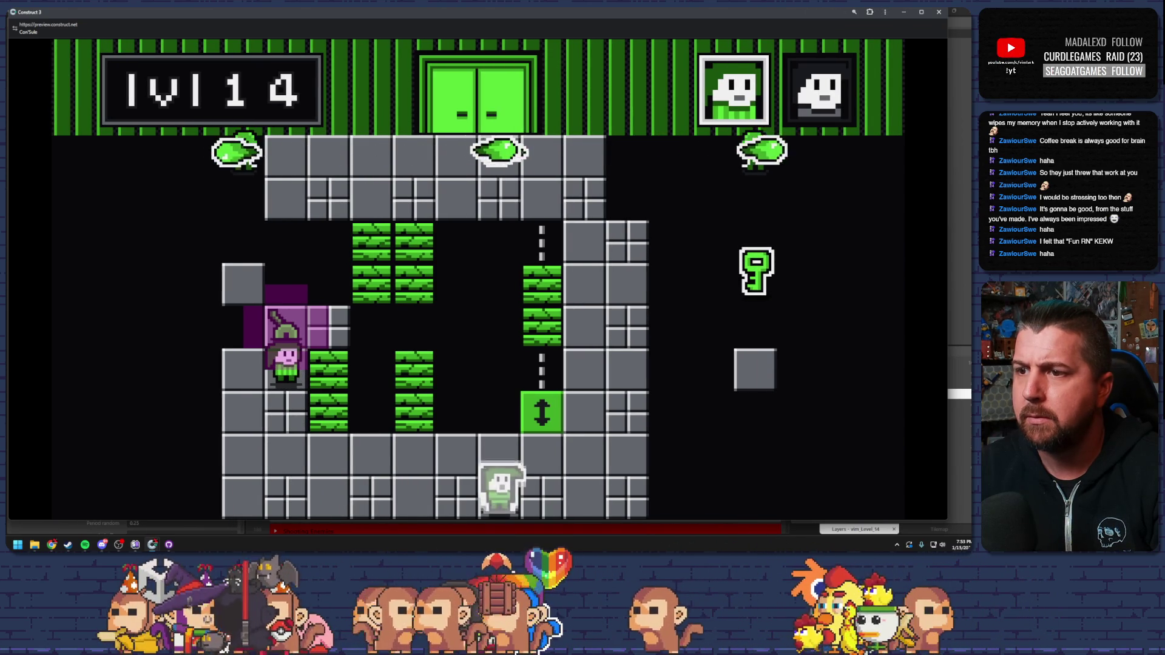
pyautogui.press('Right')
pyautogui.press('Right')
pyautogui.press('Up')
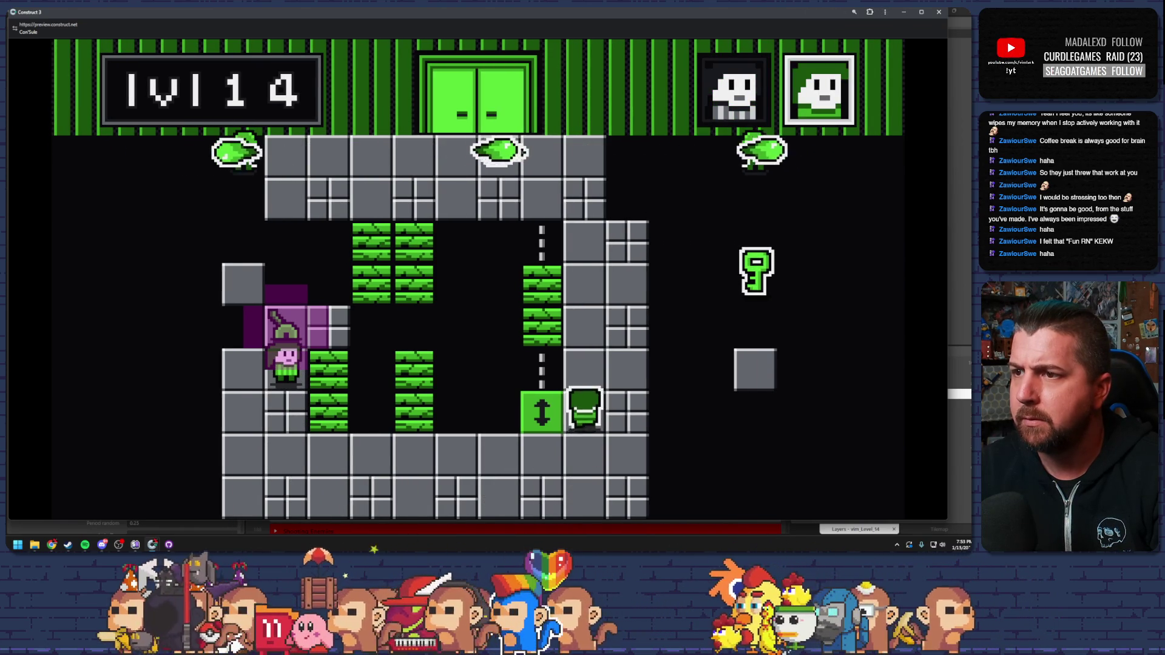
pyautogui.press('Left')
pyautogui.press('Up')
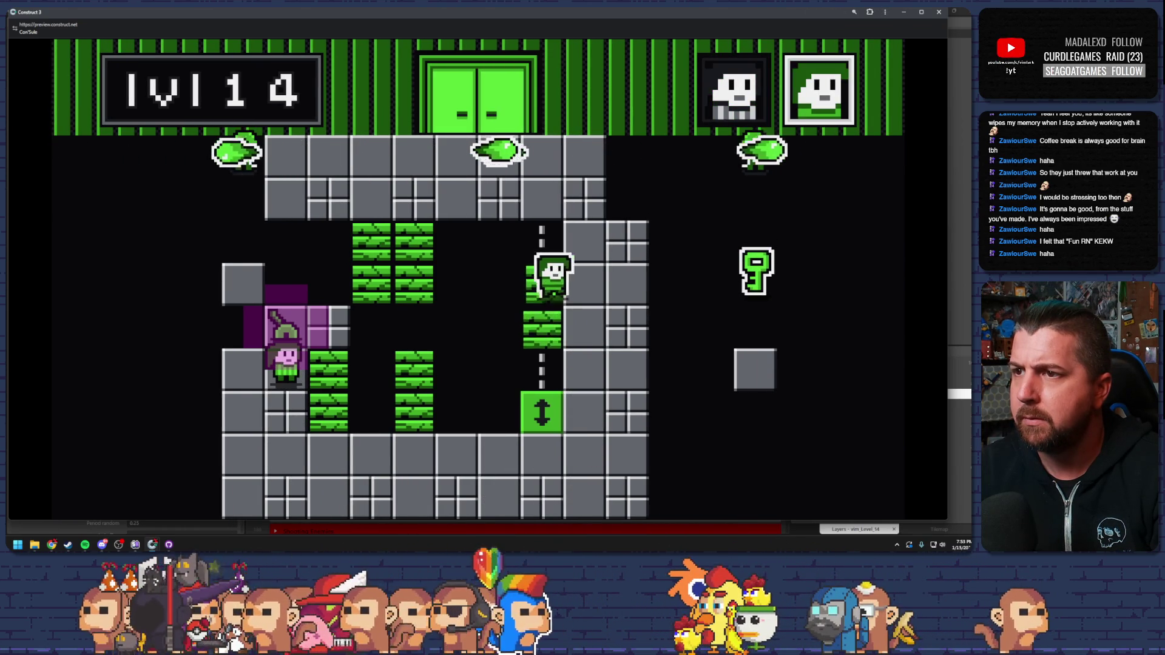
pyautogui.press('Right')
pyautogui.press('space')
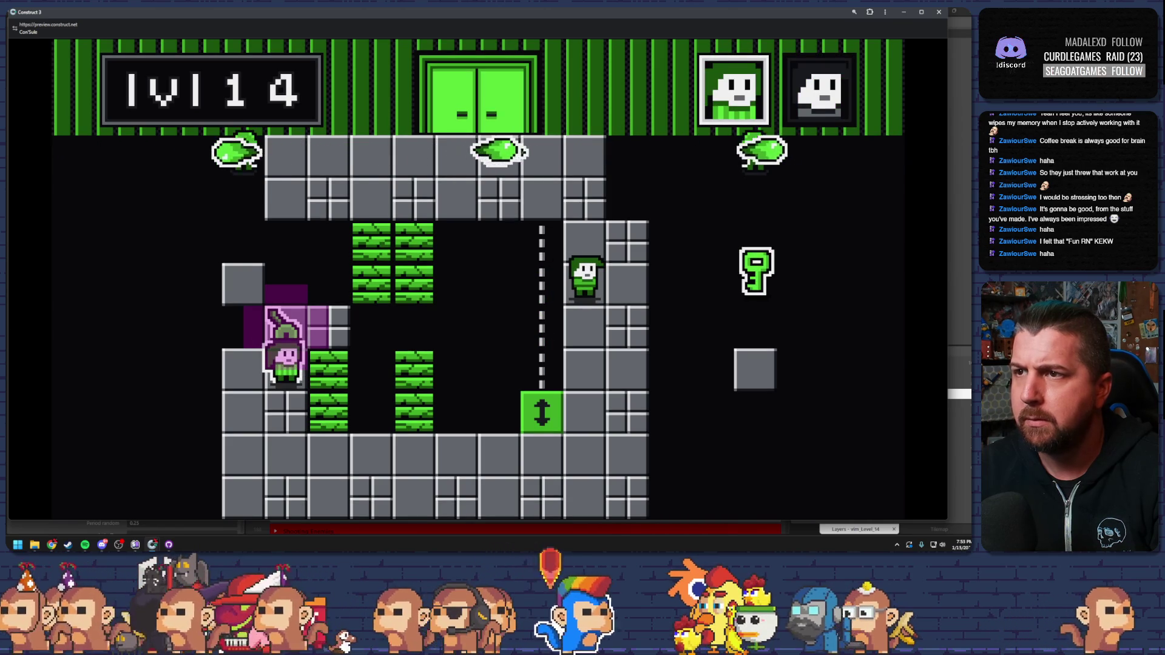
pyautogui.hotkey('alt', 'Tab')
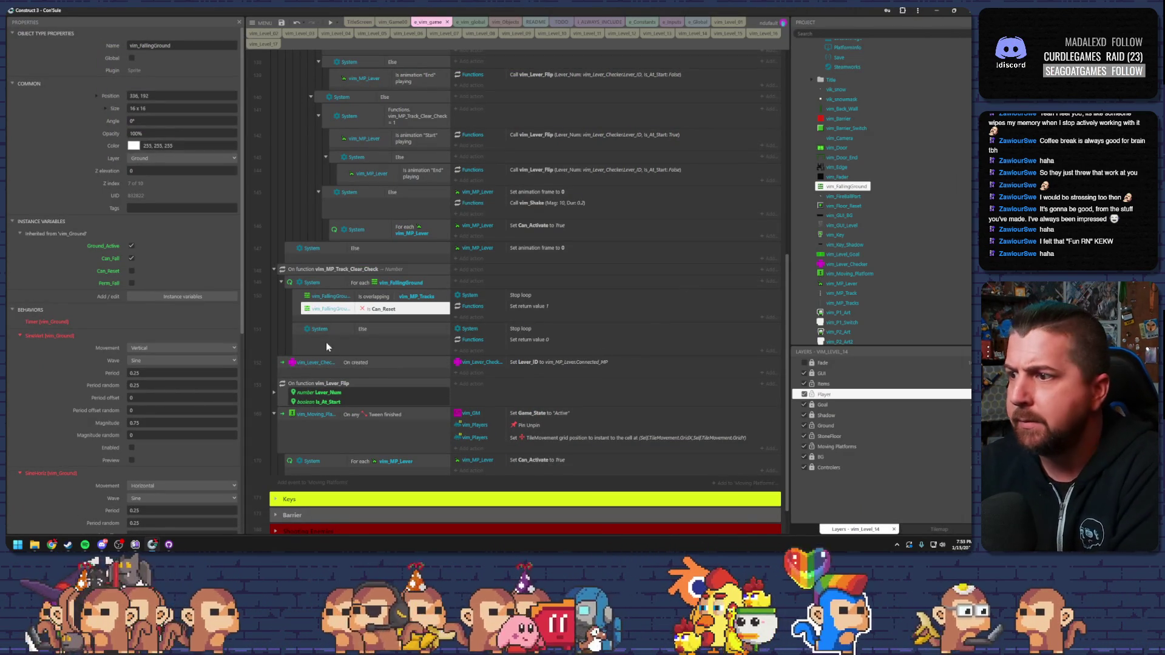
# Move is Can_Reset with its Stop loop and return-1 actions into a new sub-event of the overlap event.
pyautogui.click(388, 285)
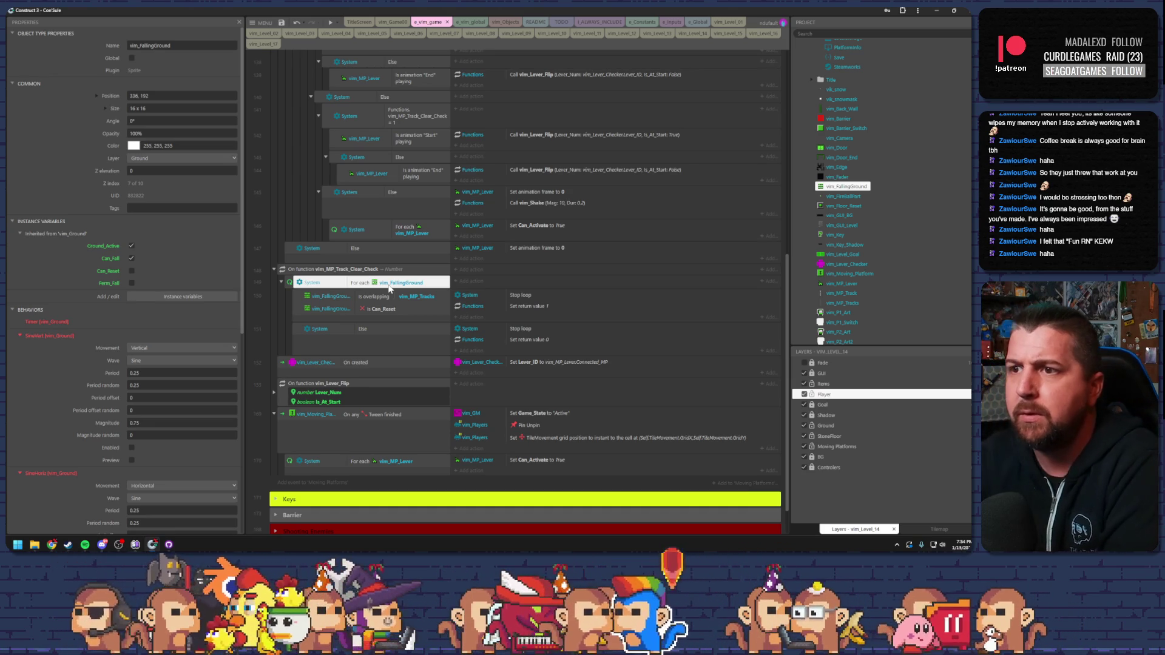
pyautogui.doubleClick(534, 306)
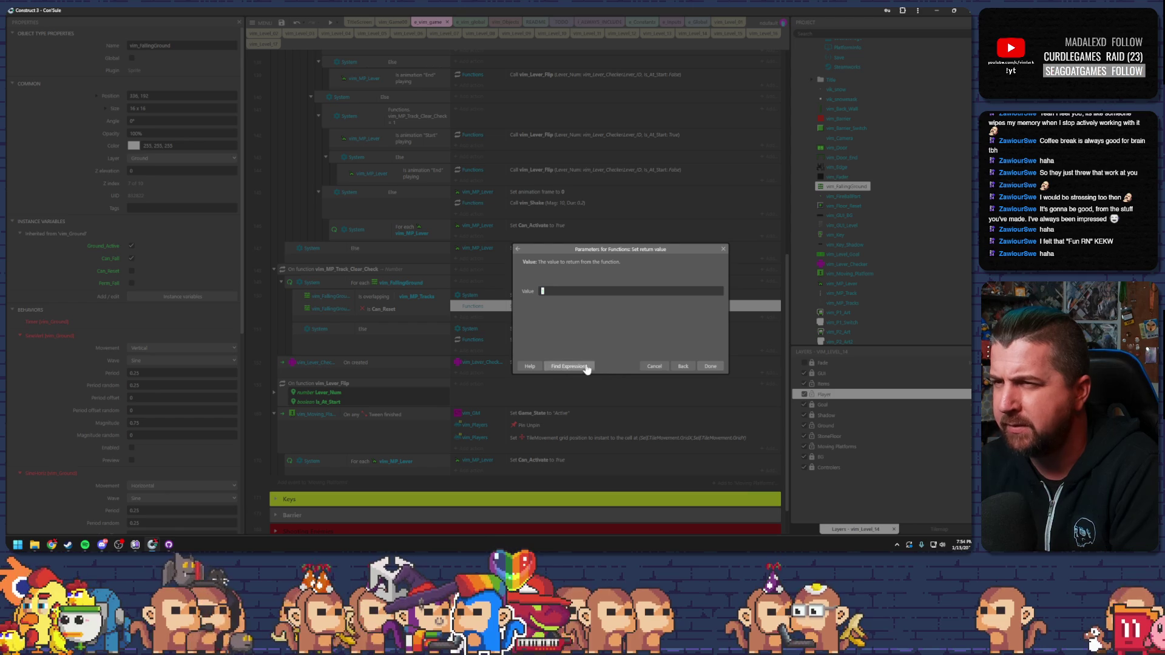
pyautogui.click(655, 367)
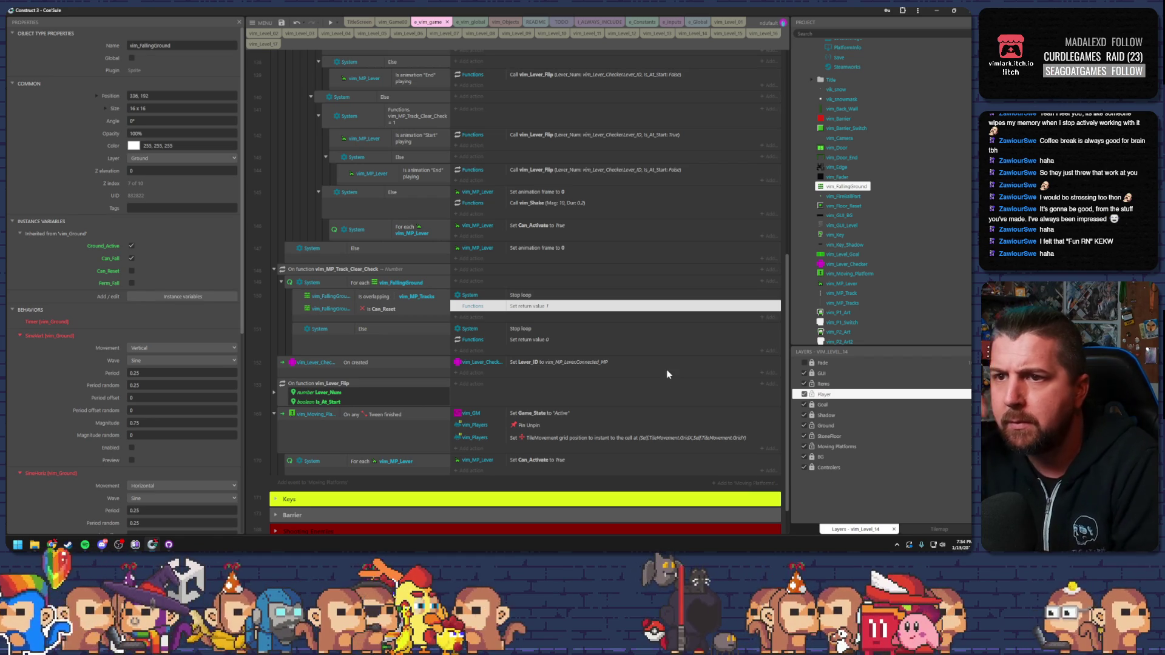
pyautogui.click(322, 314)
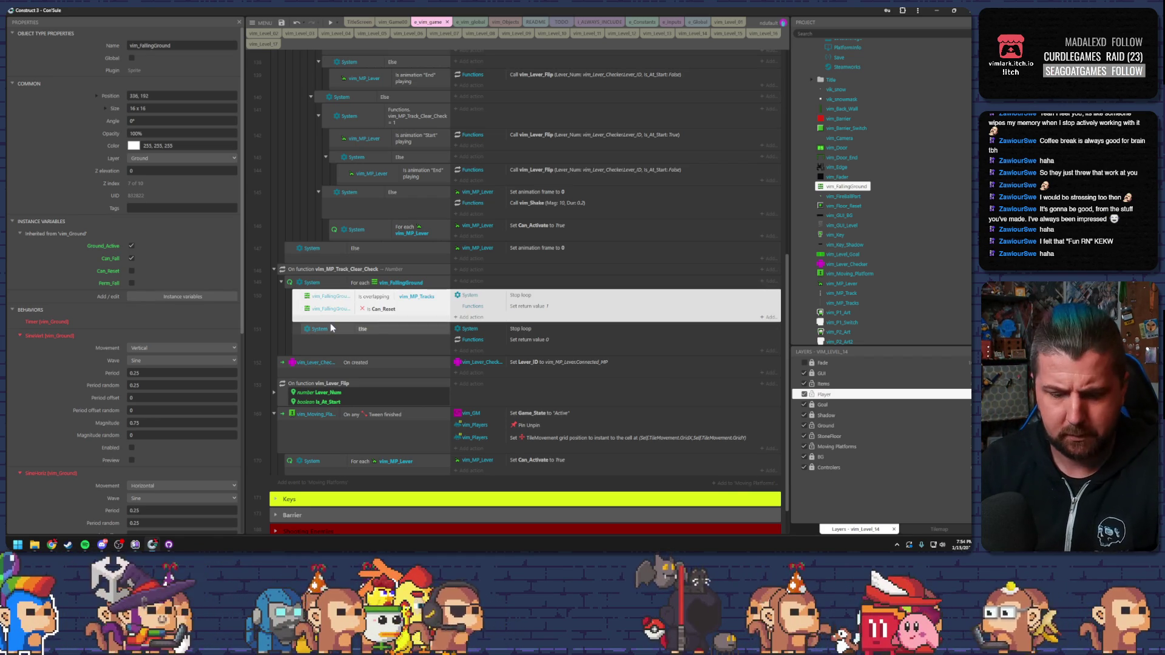
pyautogui.press('b')
pyautogui.moveTo(382, 309); pyautogui.dragTo(385, 327)
pyautogui.click(503, 306)
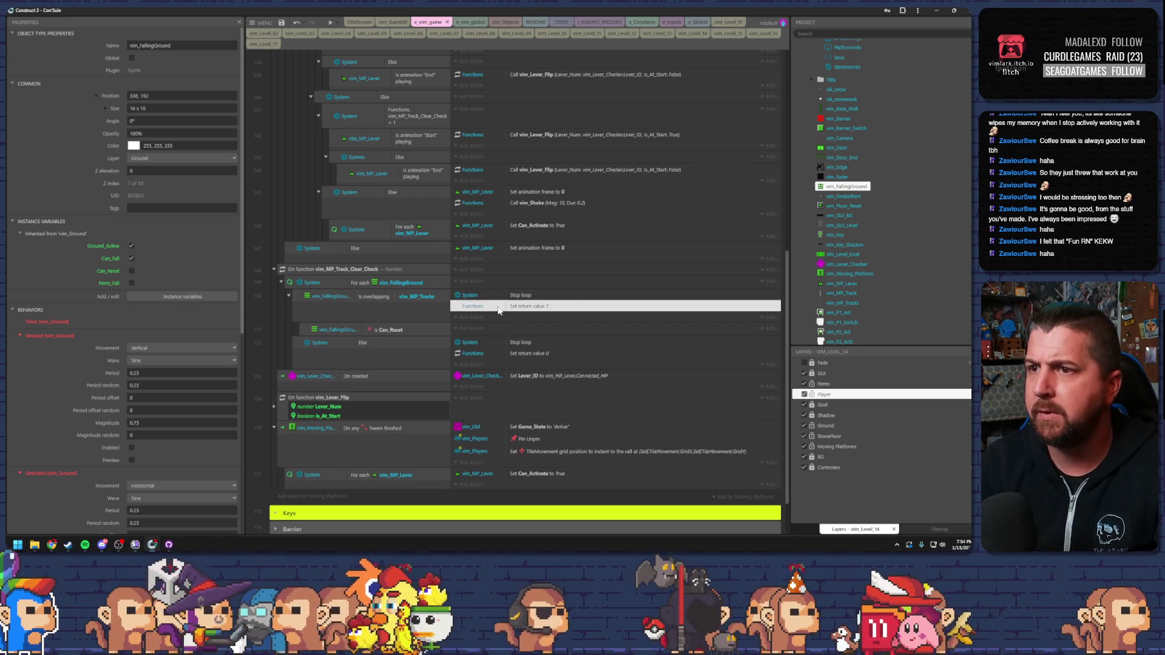
pyautogui.moveTo(503, 307); pyautogui.dragTo(499, 331)
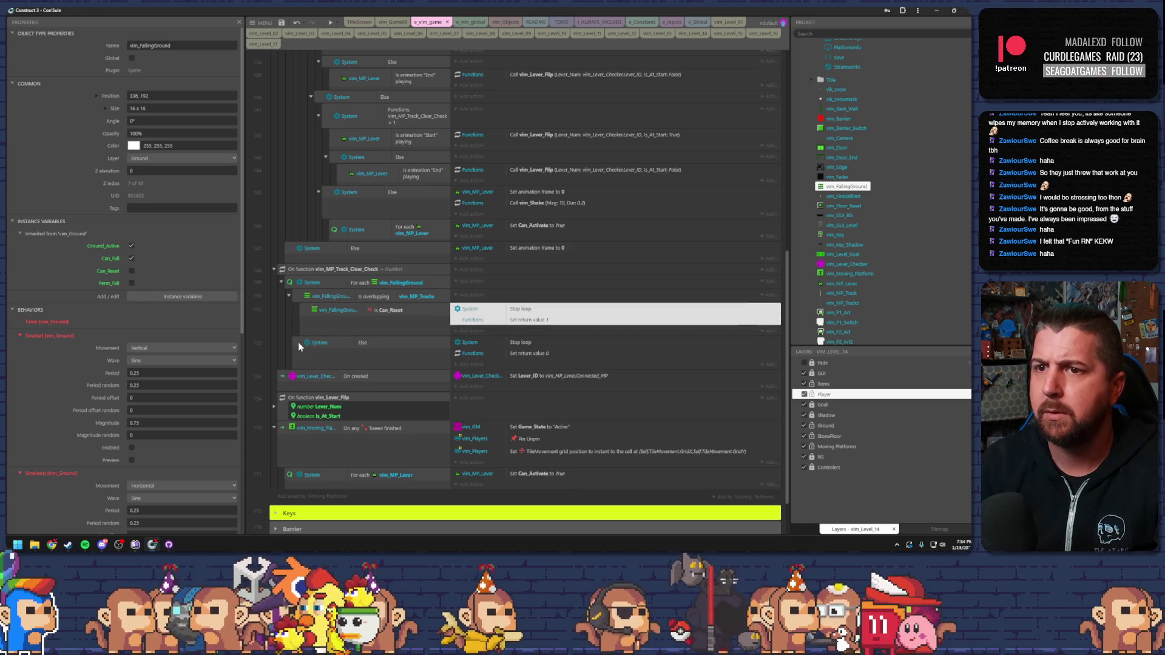
# Nest the Else event under the track-overlap event and review the restructured conditions.
pyautogui.click(315, 338)
pyautogui.moveTo(314, 337); pyautogui.dragTo(337, 299)
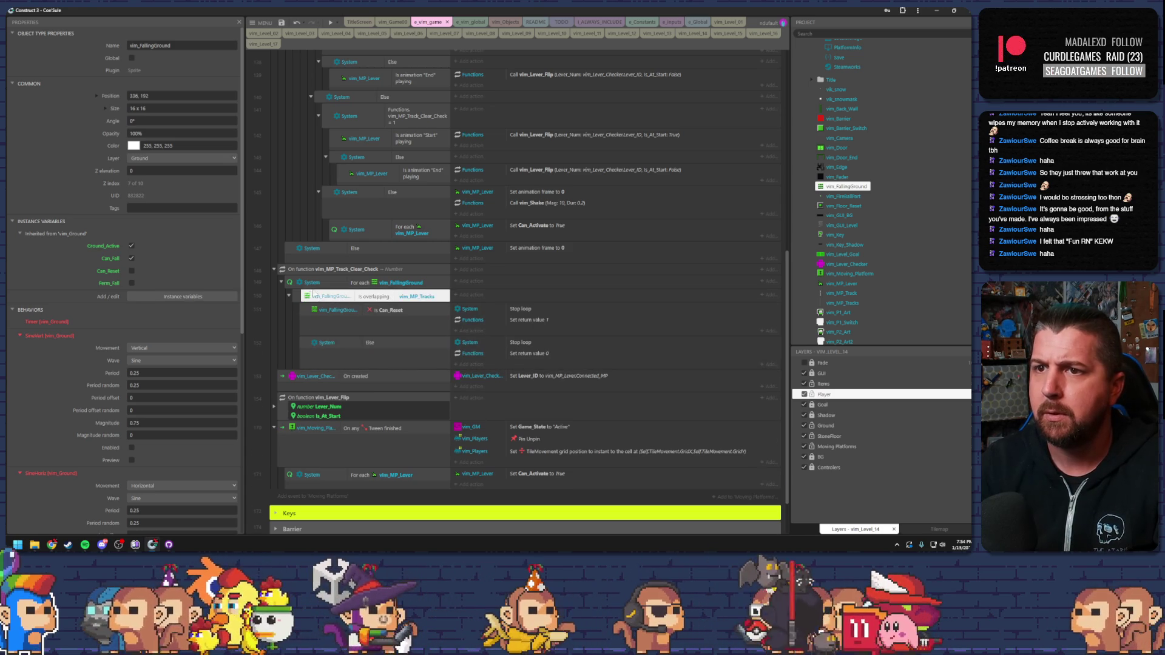
pyautogui.click(303, 284)
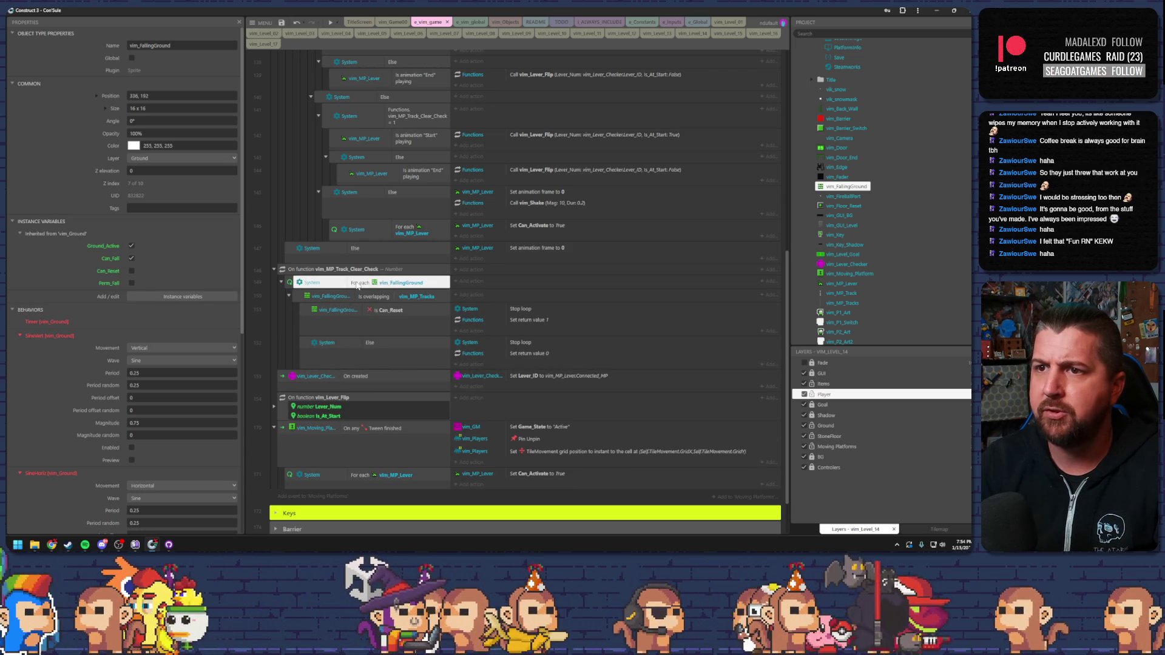
pyautogui.click(299, 296)
pyautogui.click(419, 297)
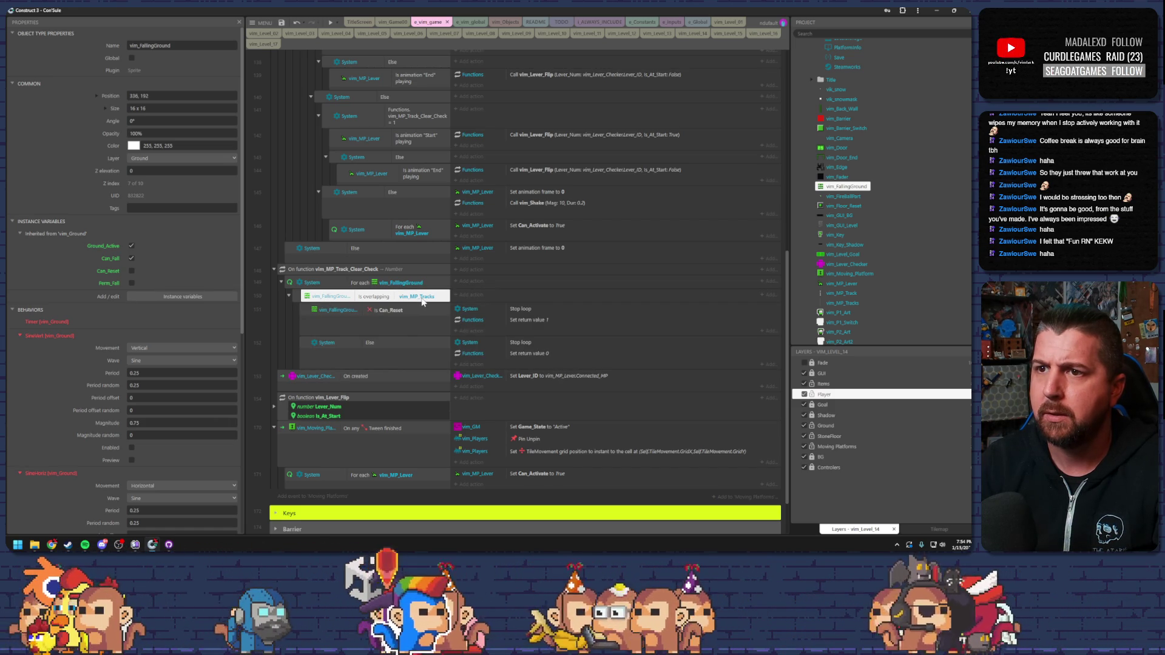
pyautogui.click(298, 296)
pyautogui.click(306, 297)
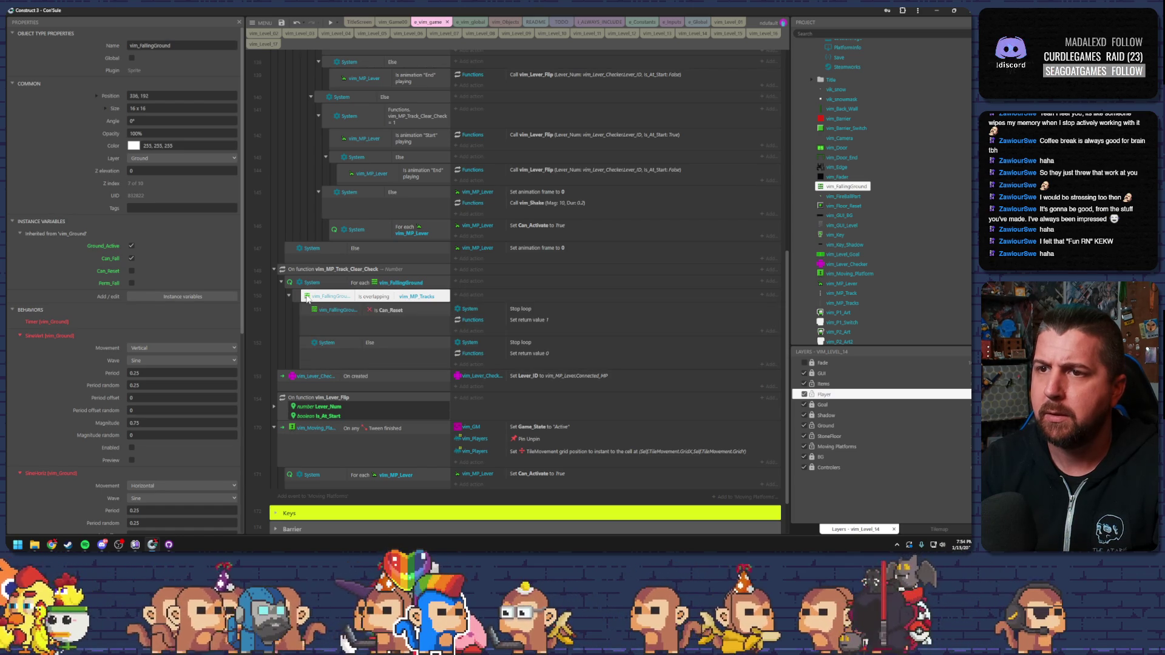
pyautogui.click(359, 310)
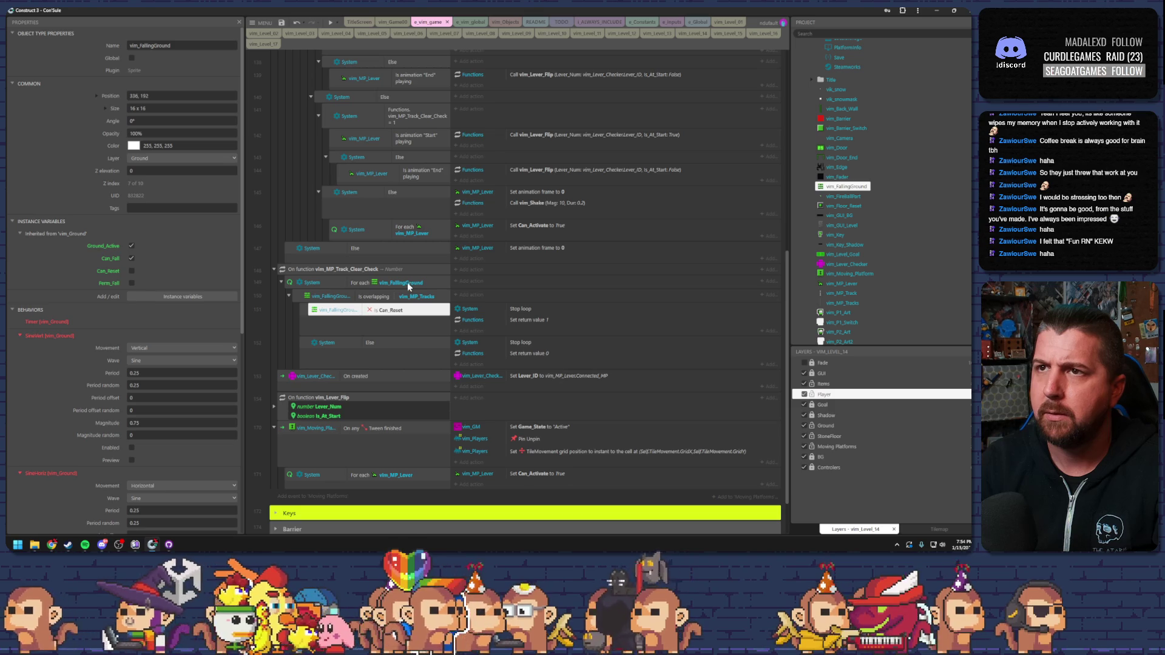
pyautogui.click(335, 22)
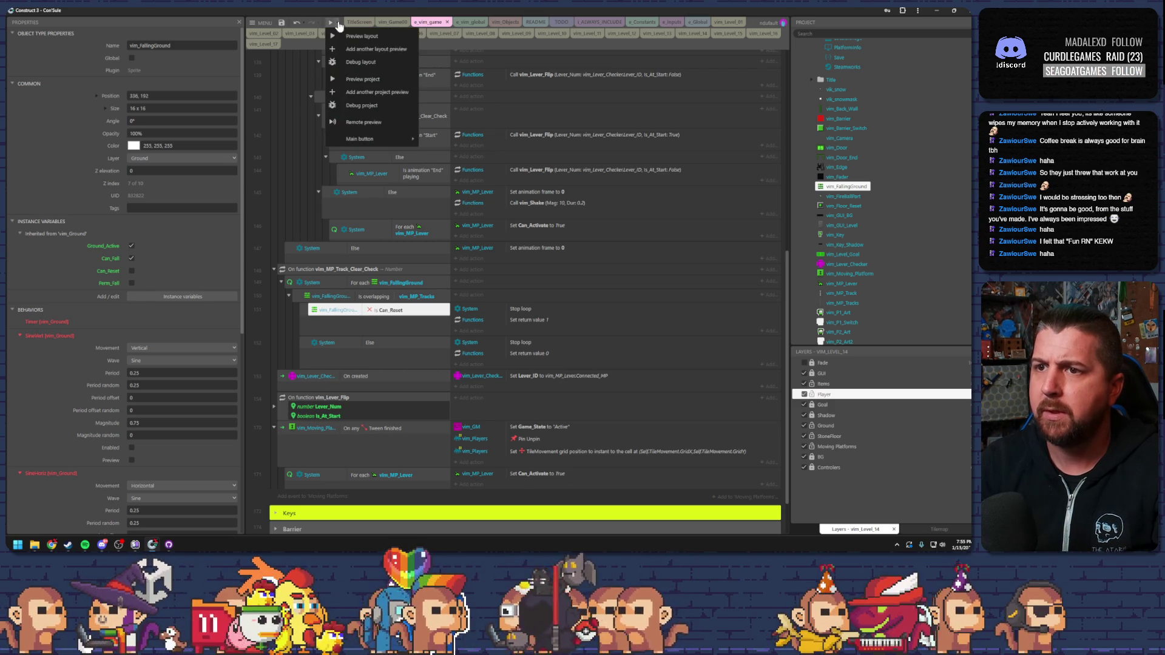
# Debug-preview level 14, inspect several vim_FallingGround instances including #6, then close the preview.
pyautogui.click(364, 61)
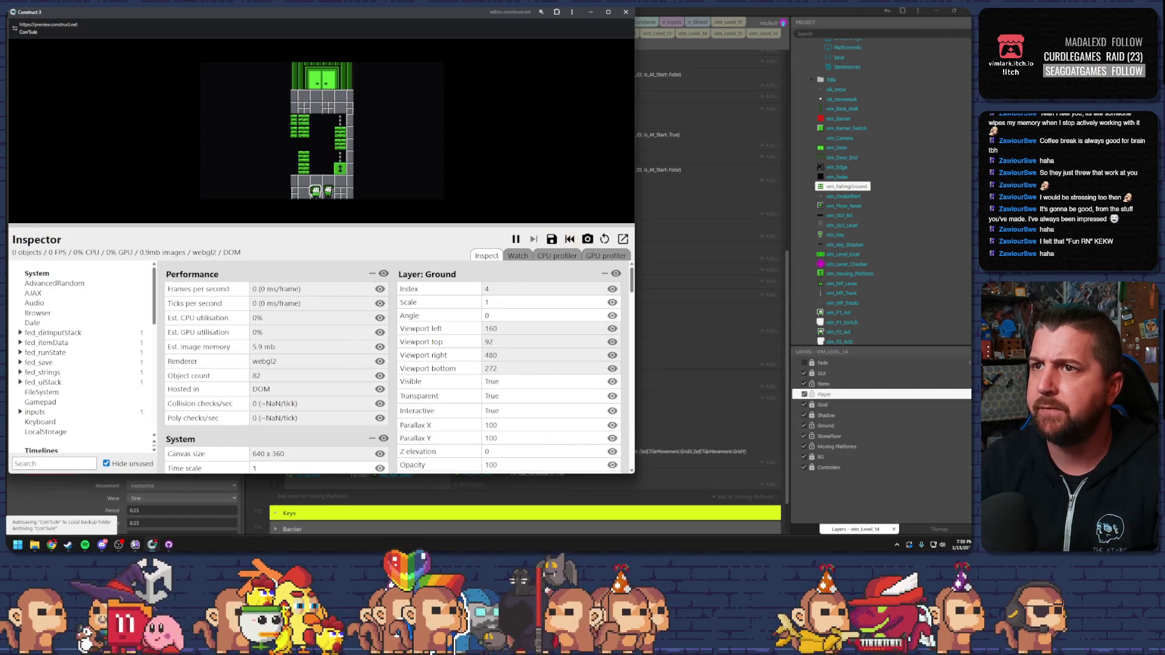
pyautogui.scroll(-10, 40, 371)
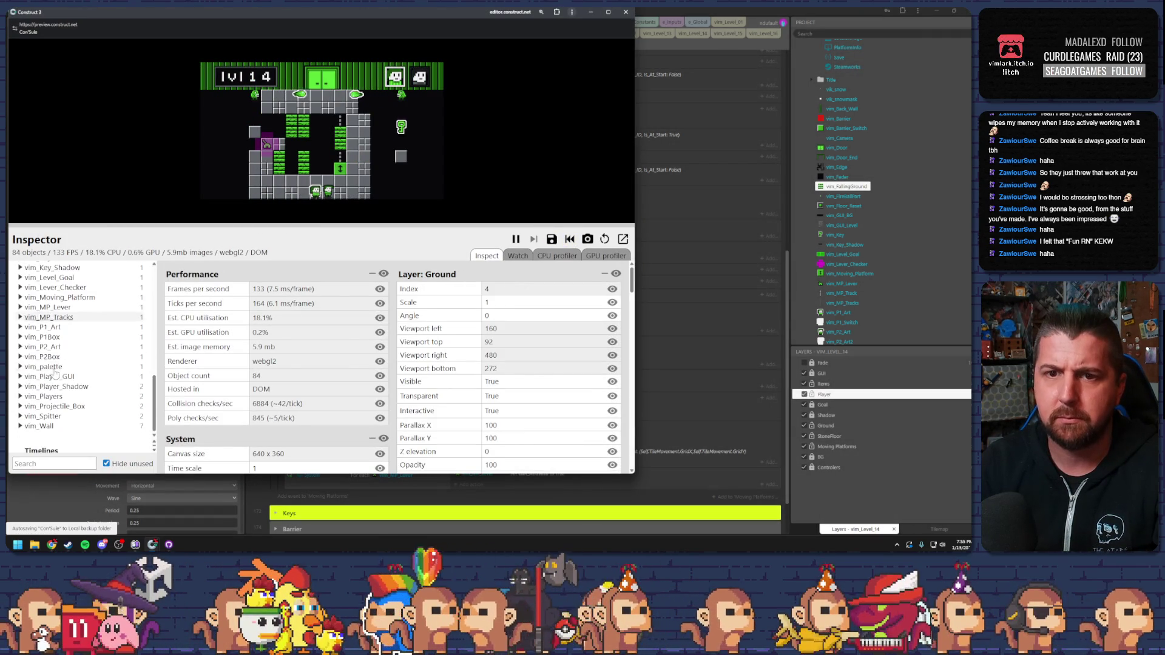
pyautogui.scroll(5, 40, 371)
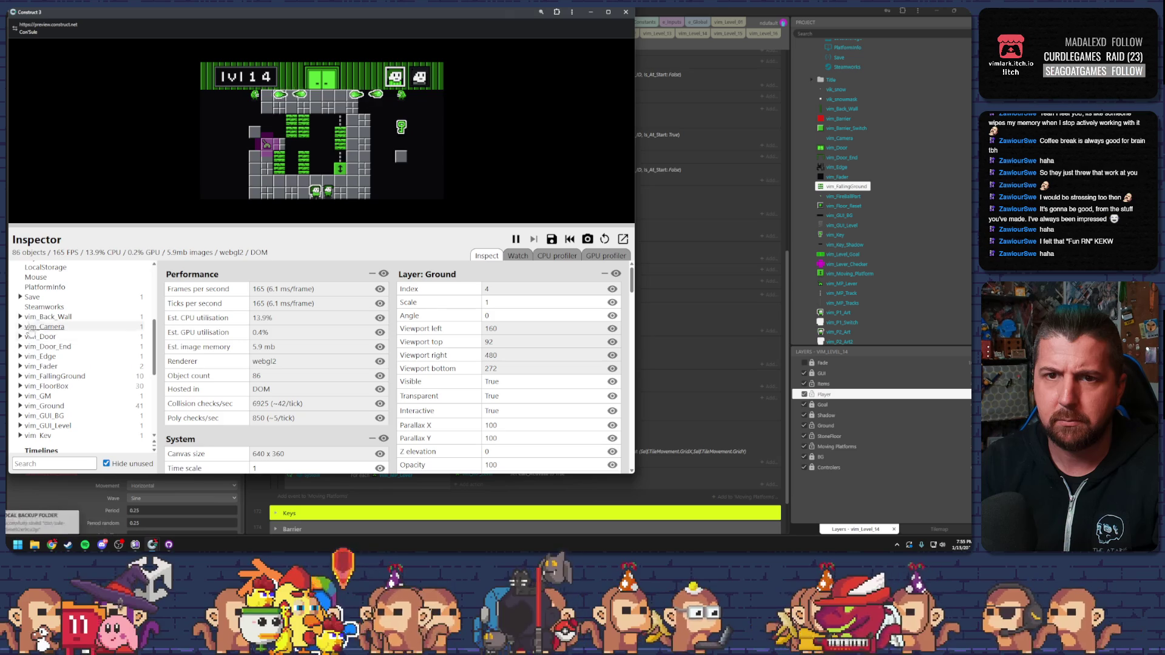
pyautogui.click(57, 376)
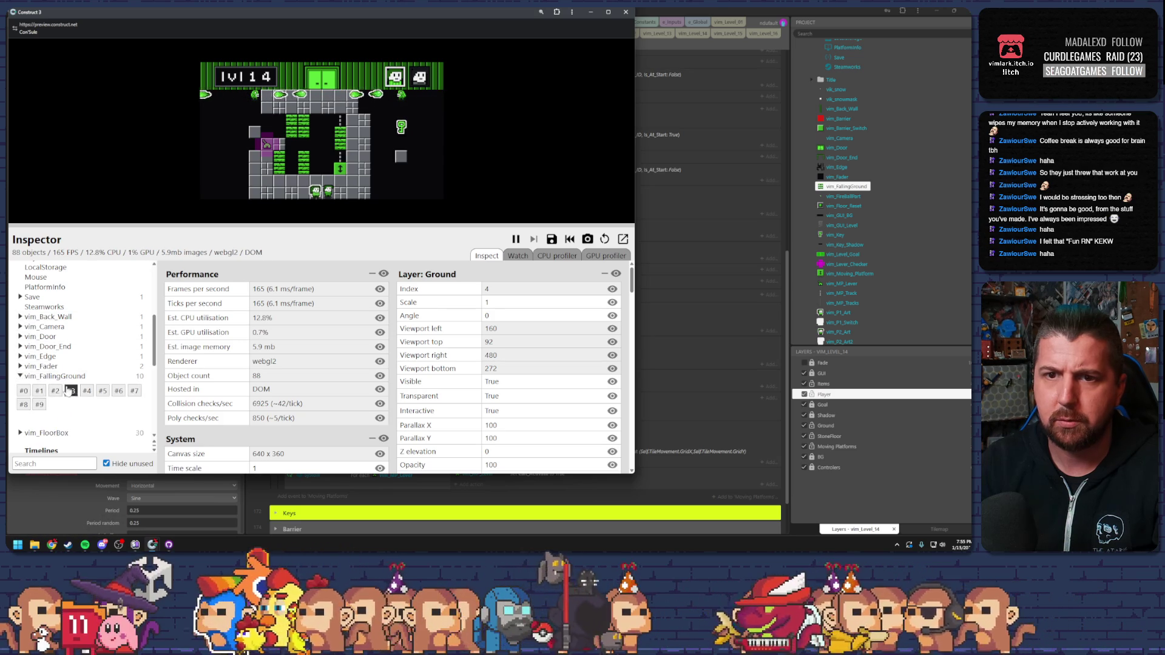
pyautogui.click(103, 391)
pyautogui.click(40, 405)
pyautogui.click(118, 391)
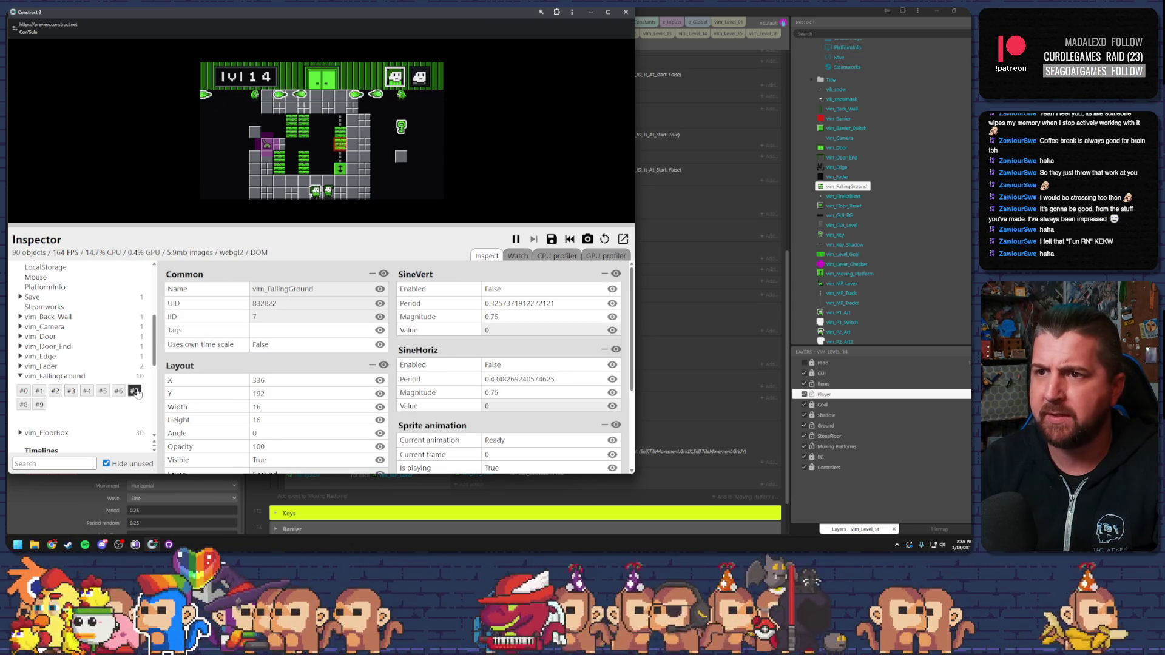
pyautogui.scroll(-3, 383, 395)
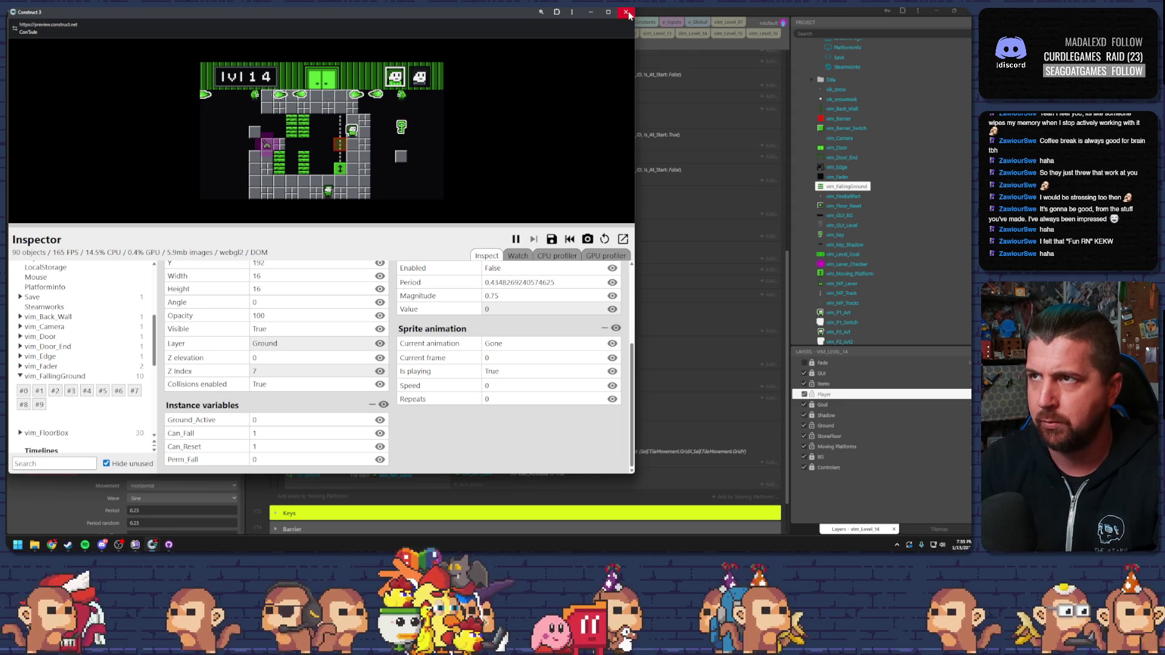
pyautogui.hotkey('alt', 'Tab')
pyautogui.scroll(-1, 369, 316)
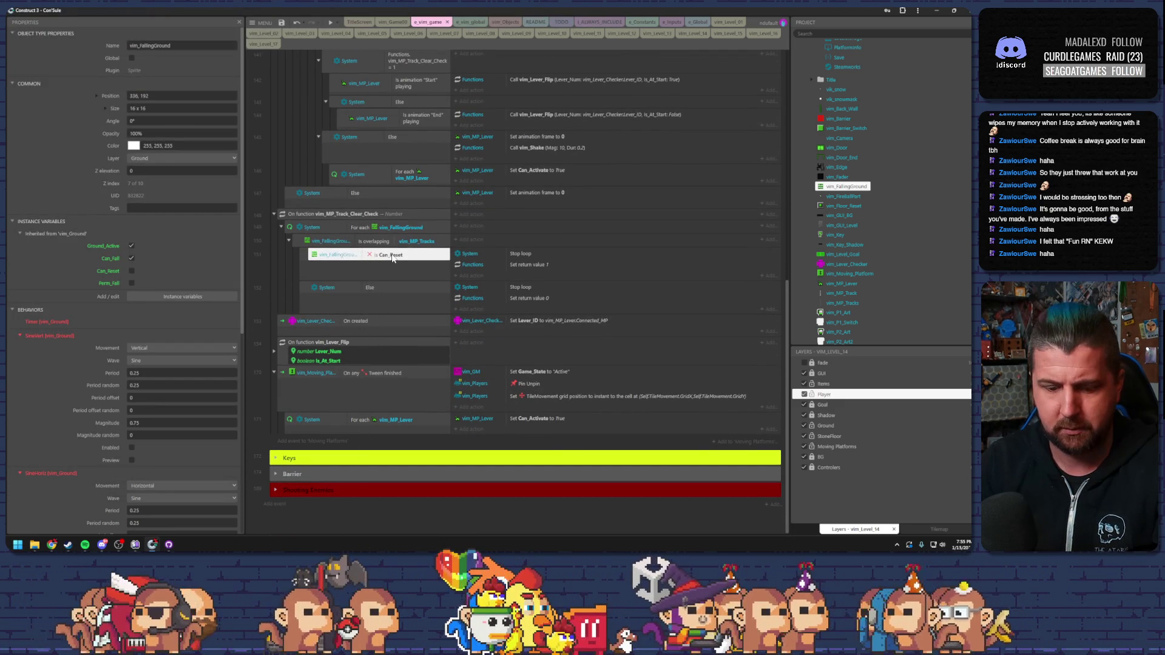
pyautogui.press('i')
pyautogui.click(510, 254)
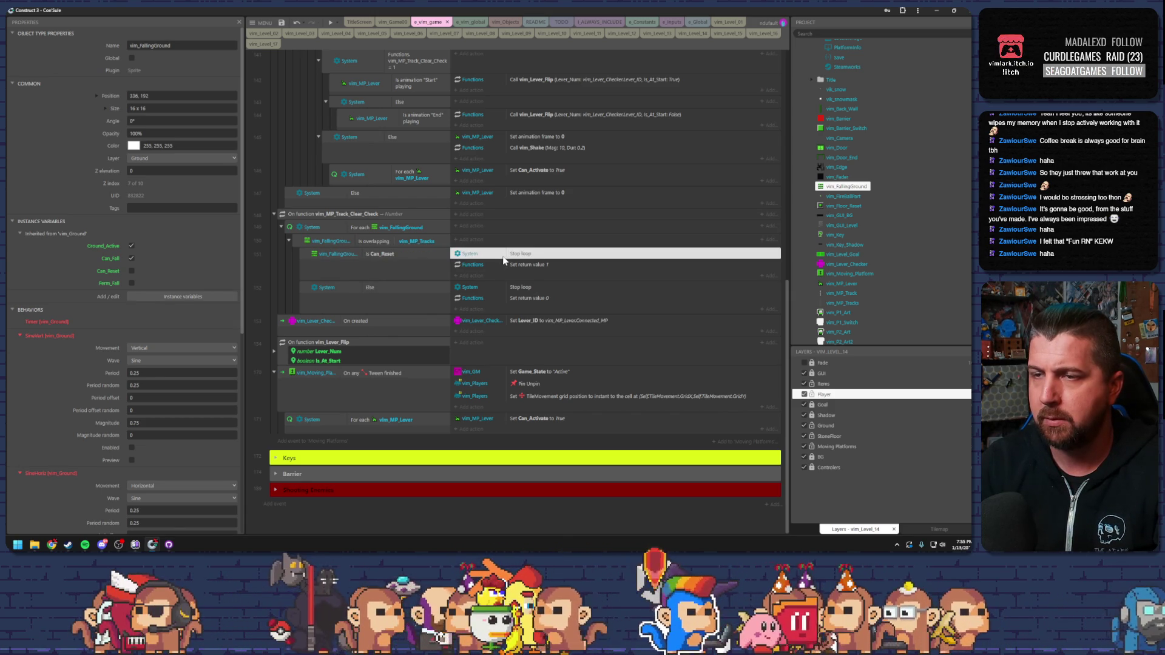
pyautogui.click(433, 257)
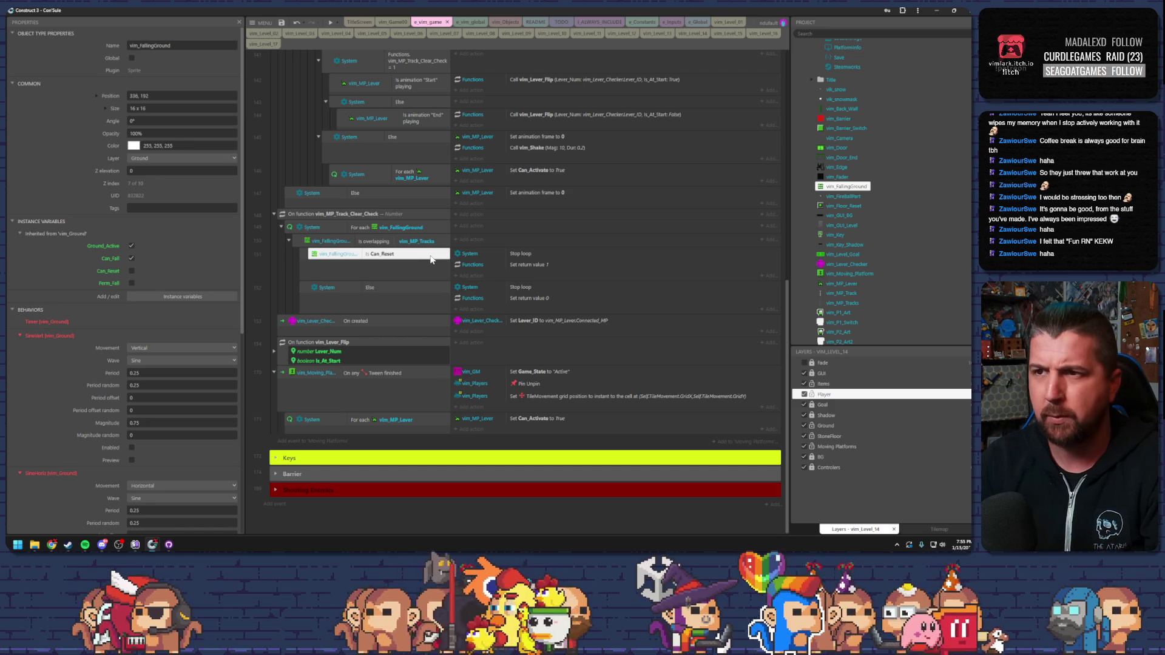
pyautogui.press('i')
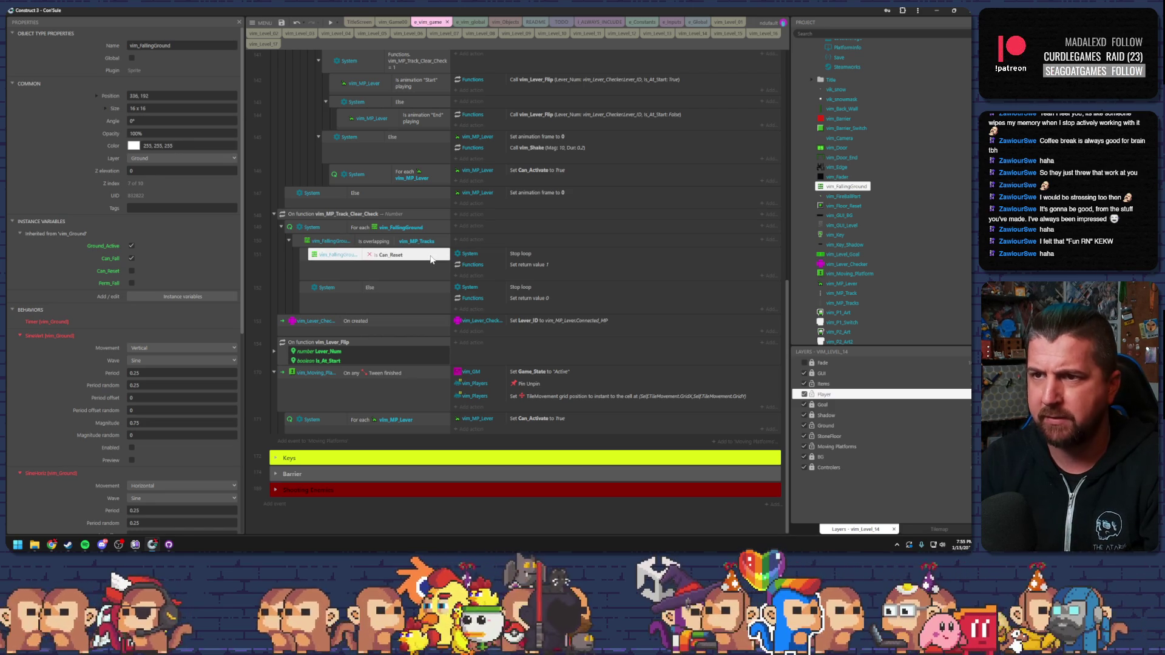
pyautogui.click(472, 254)
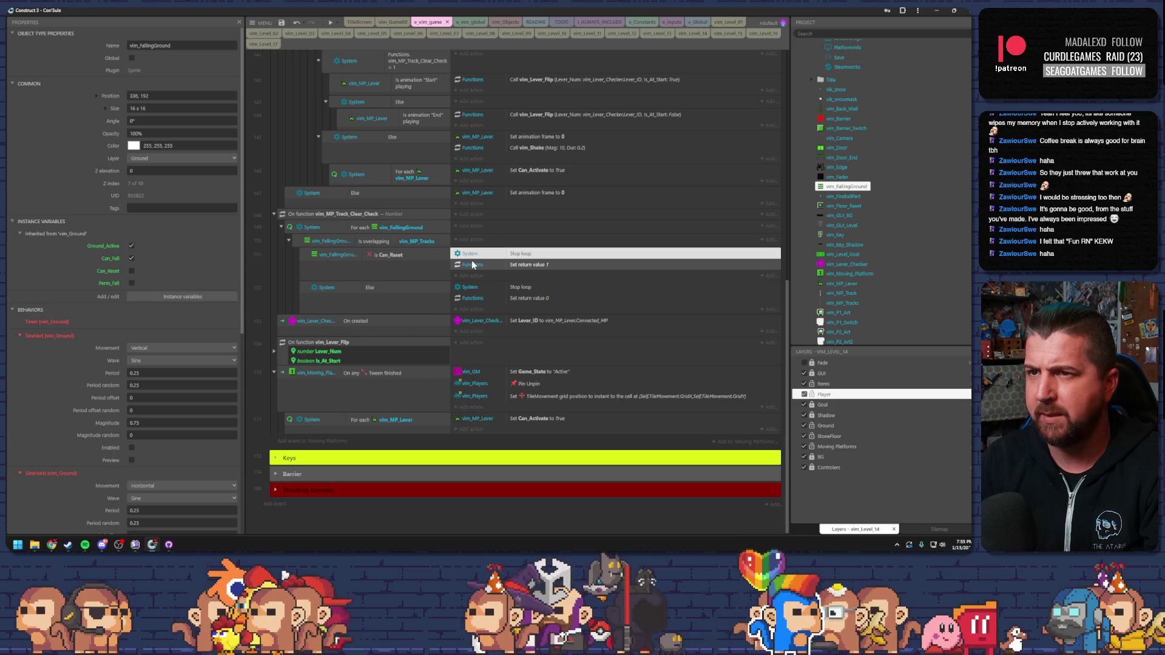
pyautogui.click(473, 265)
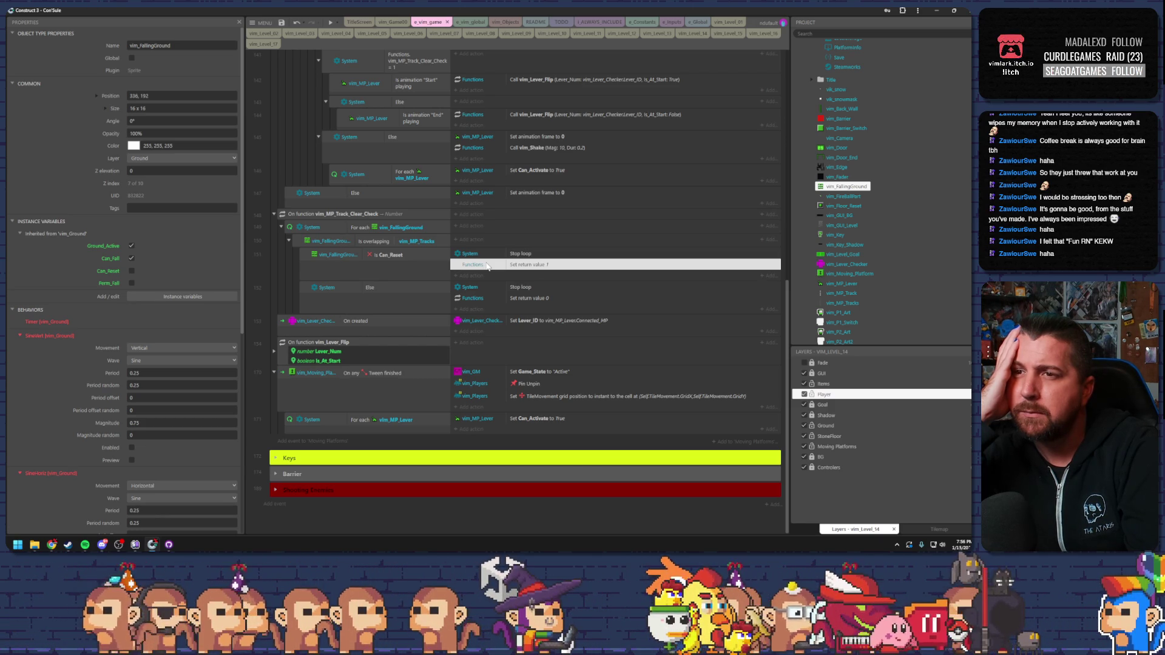
pyautogui.click(398, 230)
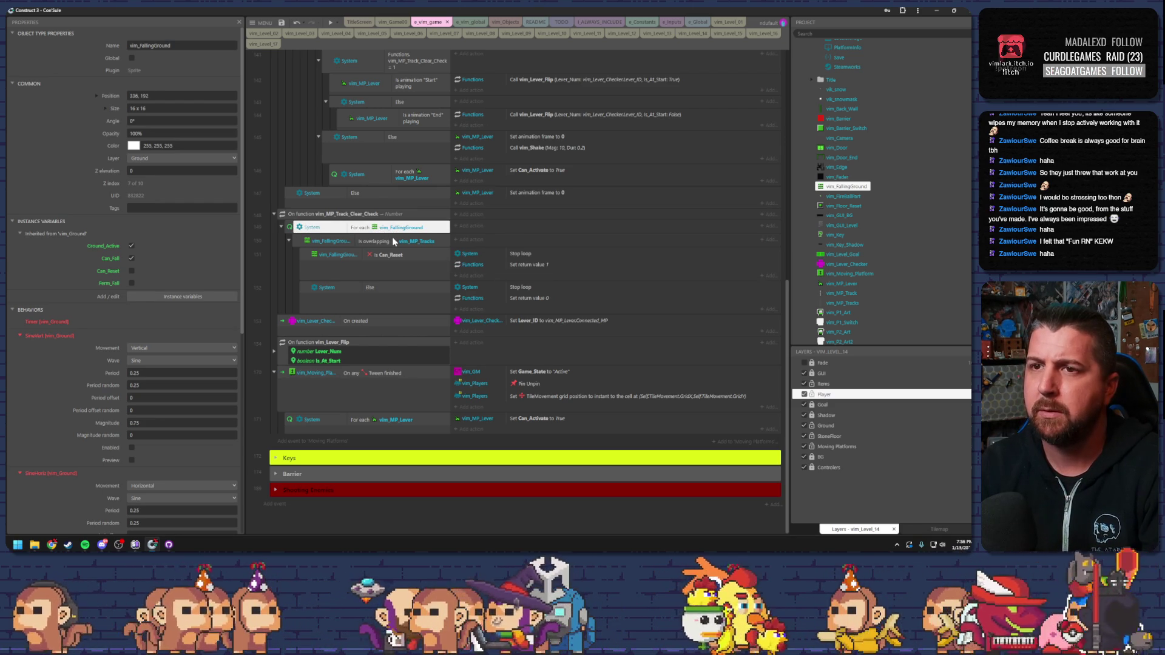
pyautogui.scroll(3, 392, 236)
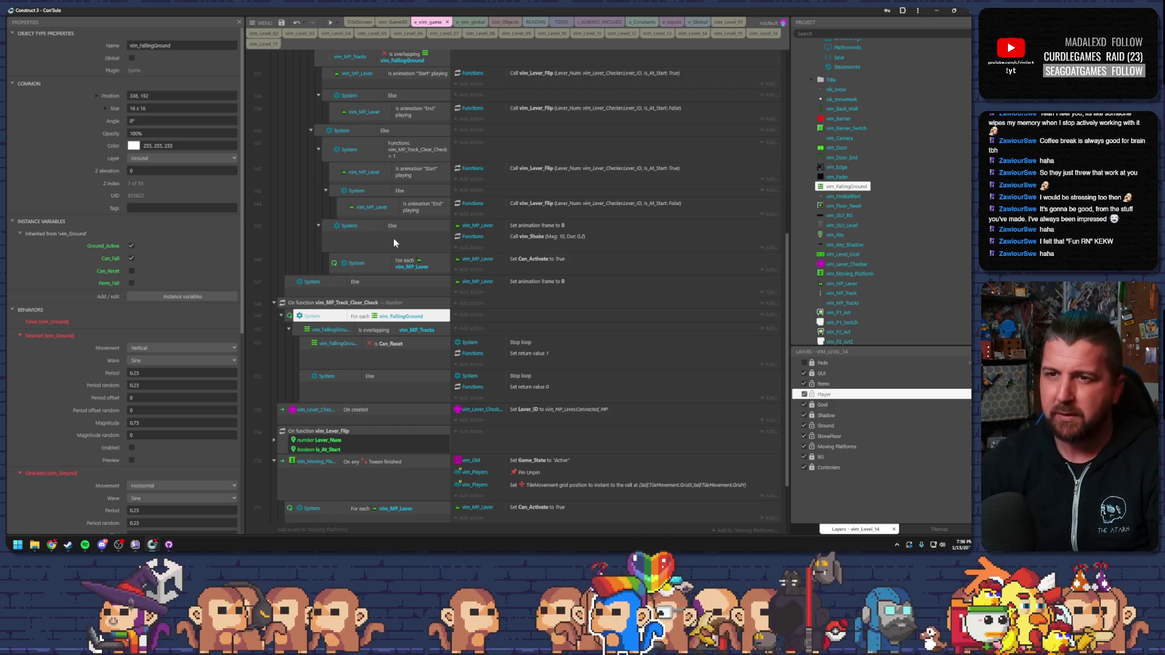
# Add a number parameter named Track_ID to vim_MP_Track_Clear_Check.
pyautogui.click(371, 302)
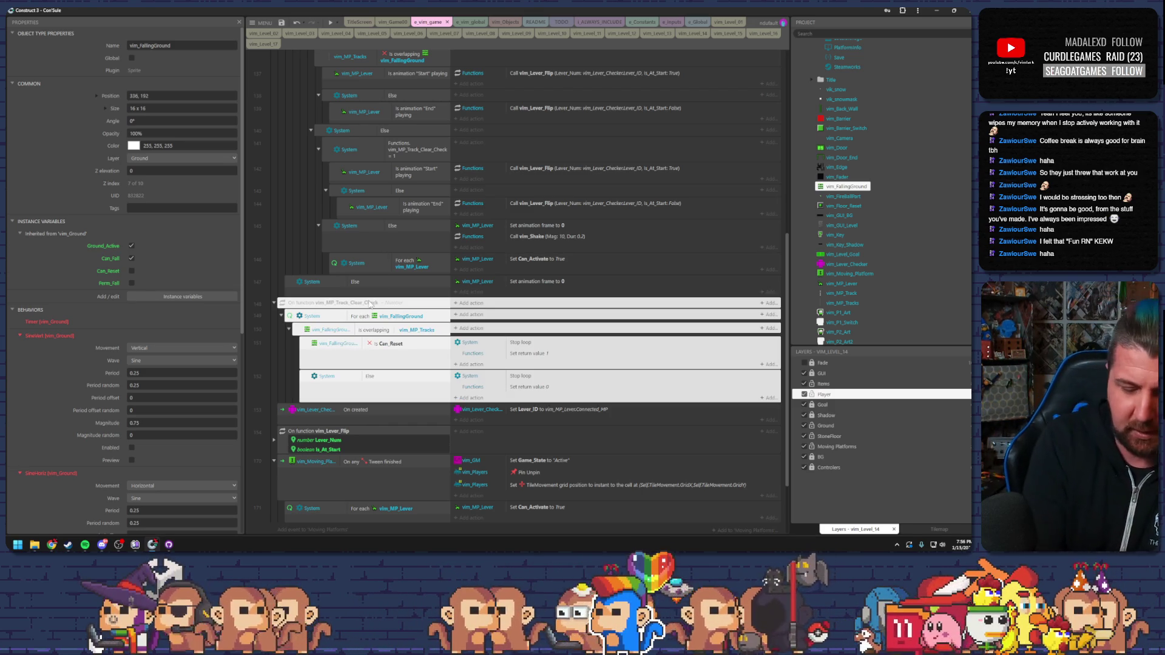
pyautogui.press('p')
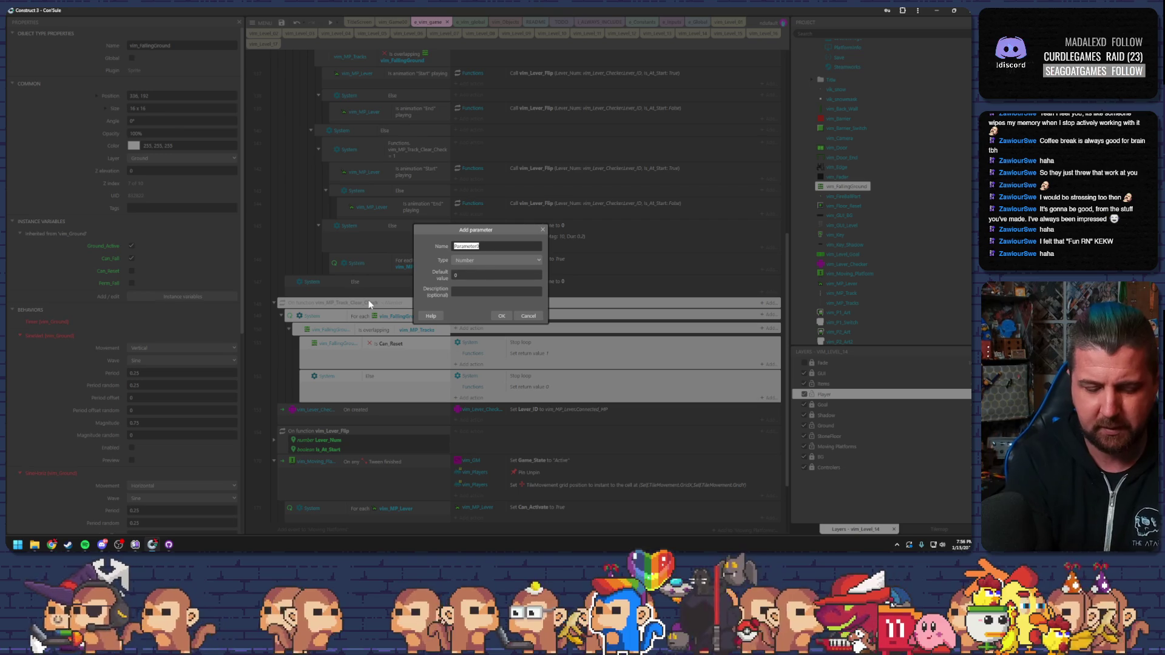
pyautogui.write('Track_ID')
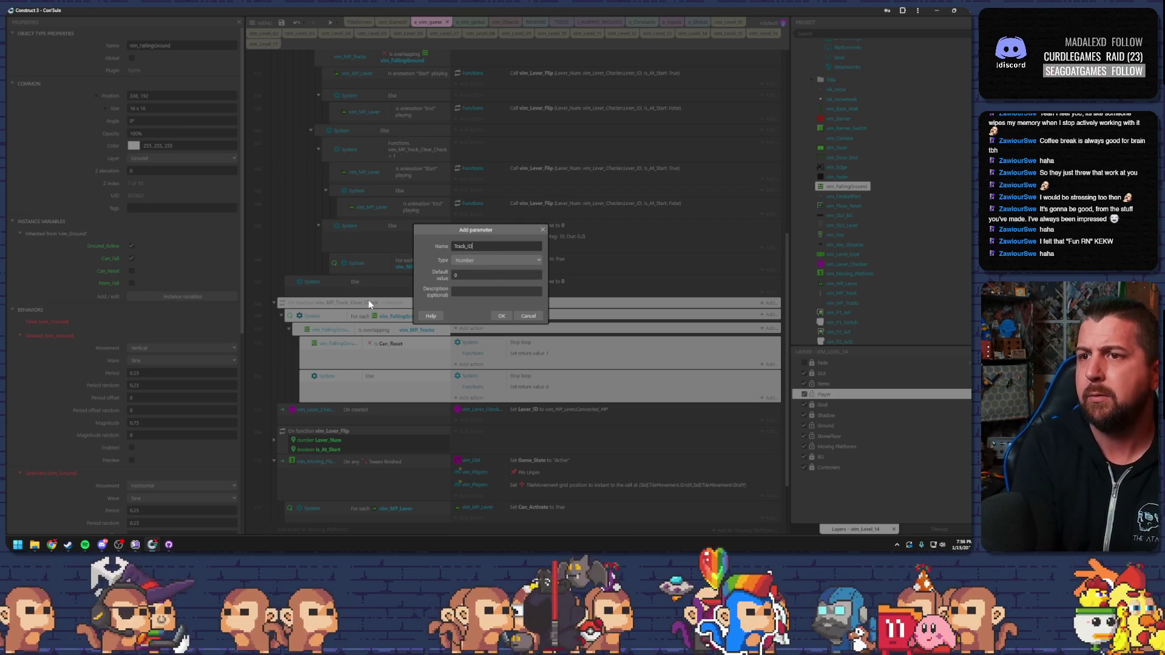
pyautogui.press('Return')
# Add a top event with condition vim_MP_Tracks Connected_MP = Track_ID in the function.
pyautogui.press('b')
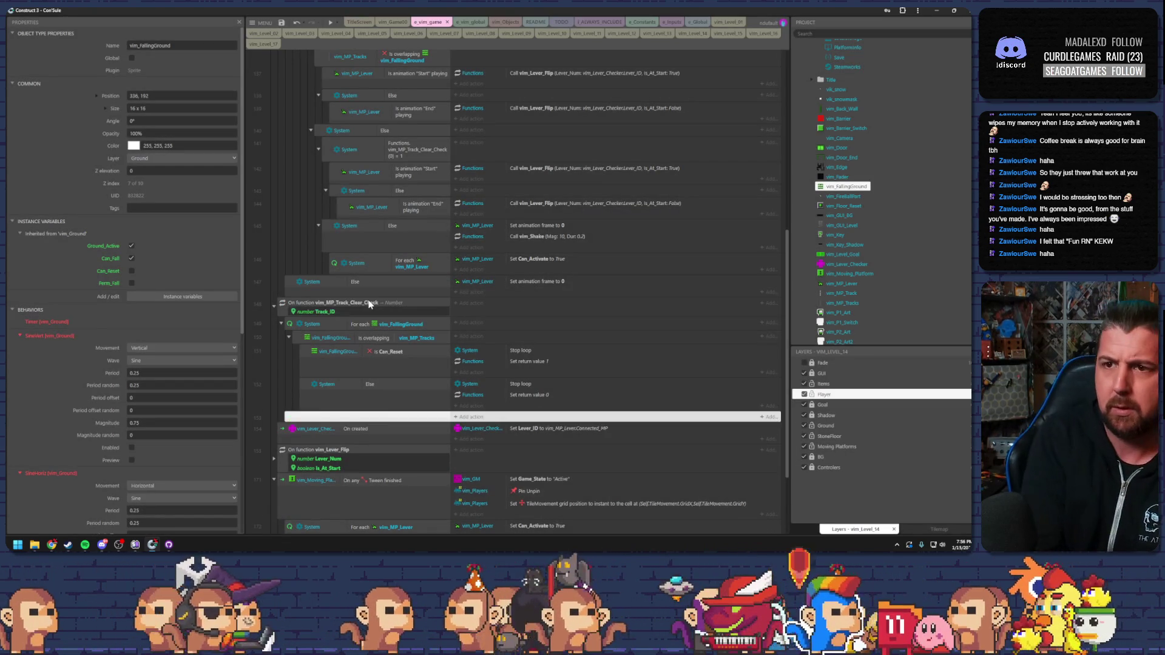
pyautogui.moveTo(309, 419); pyautogui.dragTo(313, 322)
pyautogui.doubleClick(389, 325)
pyautogui.scroll(-3, 490, 309)
pyautogui.doubleClick(558, 254)
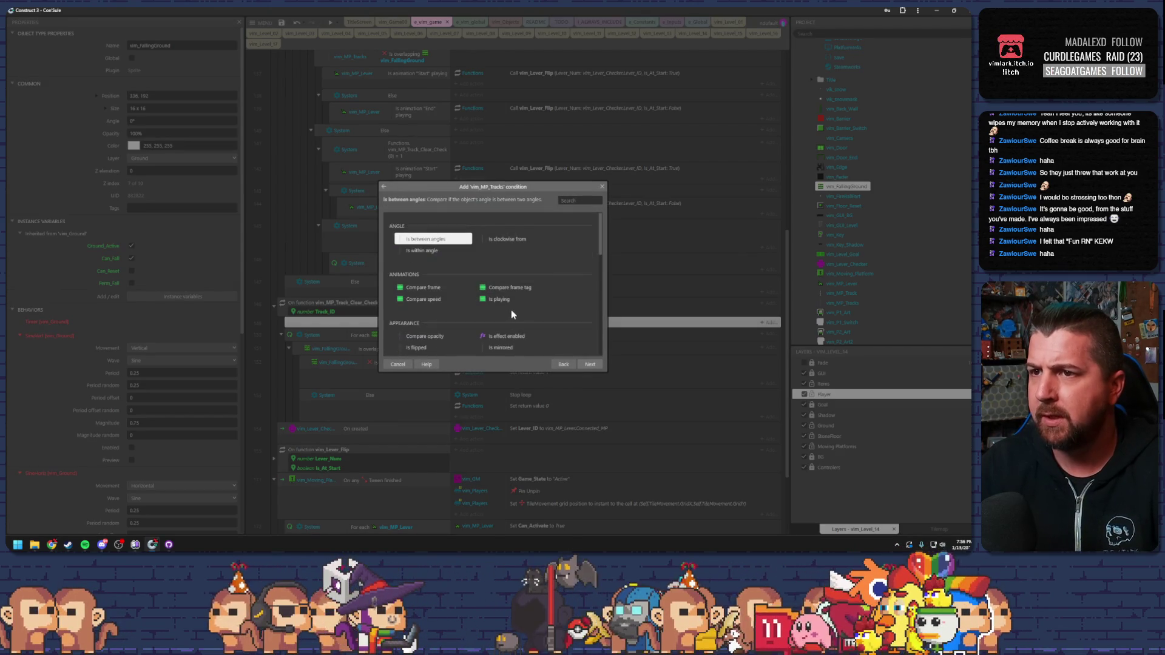
pyautogui.scroll(-10, 503, 331)
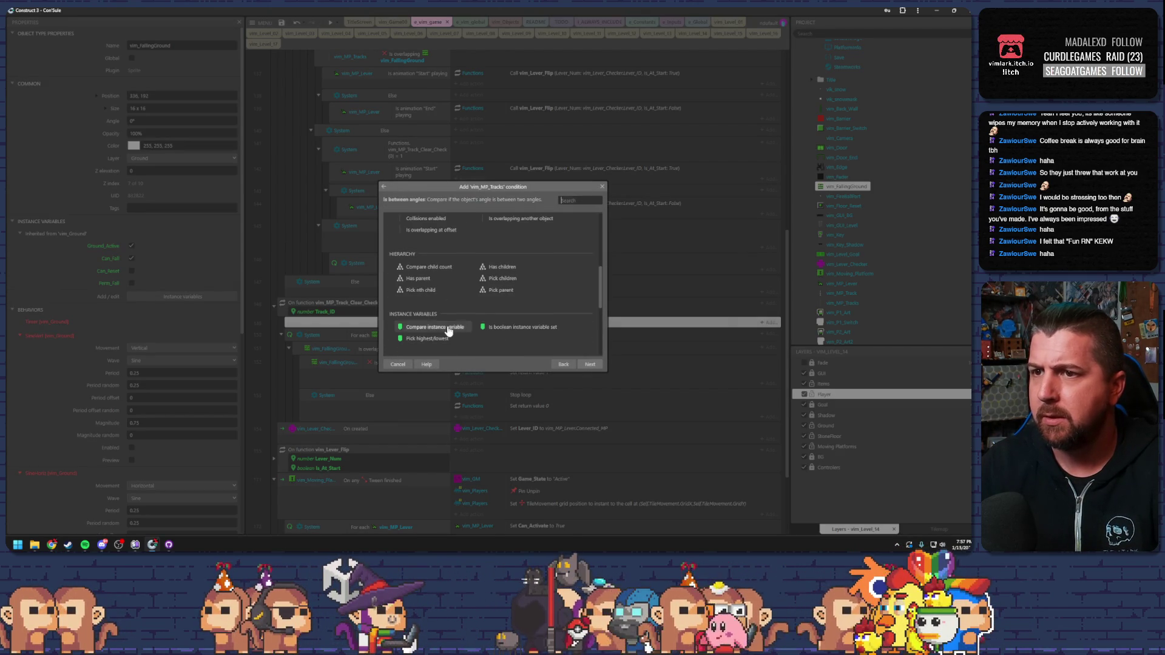
pyautogui.doubleClick(449, 328)
pyautogui.click(584, 291)
pyautogui.click(584, 302)
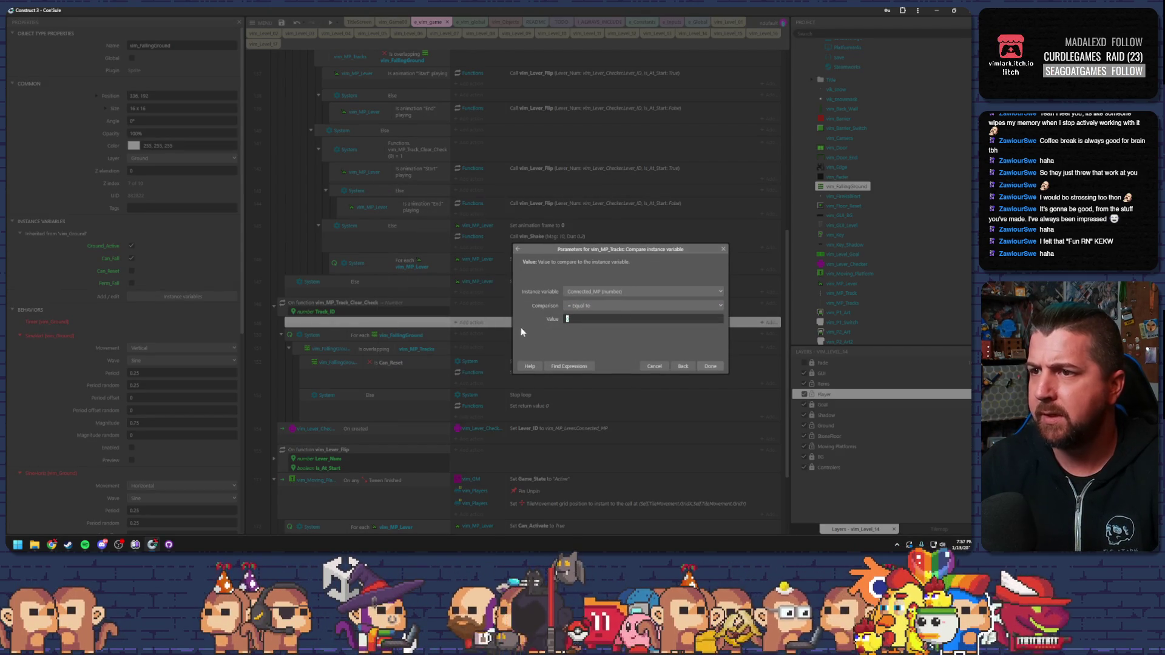
pyautogui.write('tra')
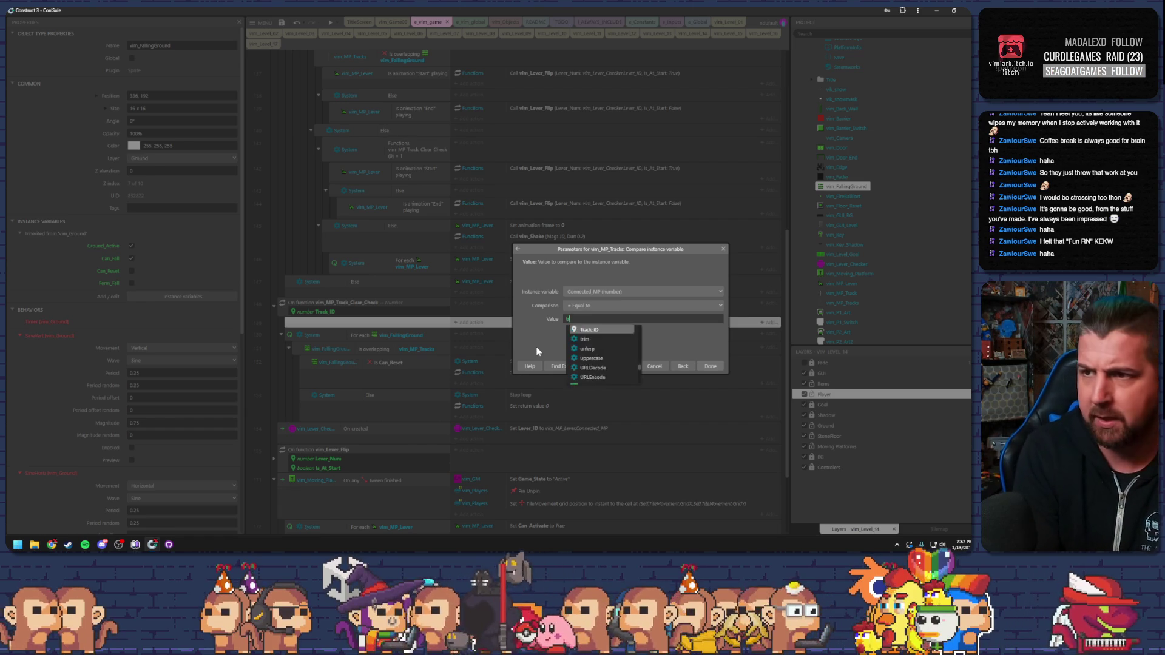
pyautogui.press('Return')
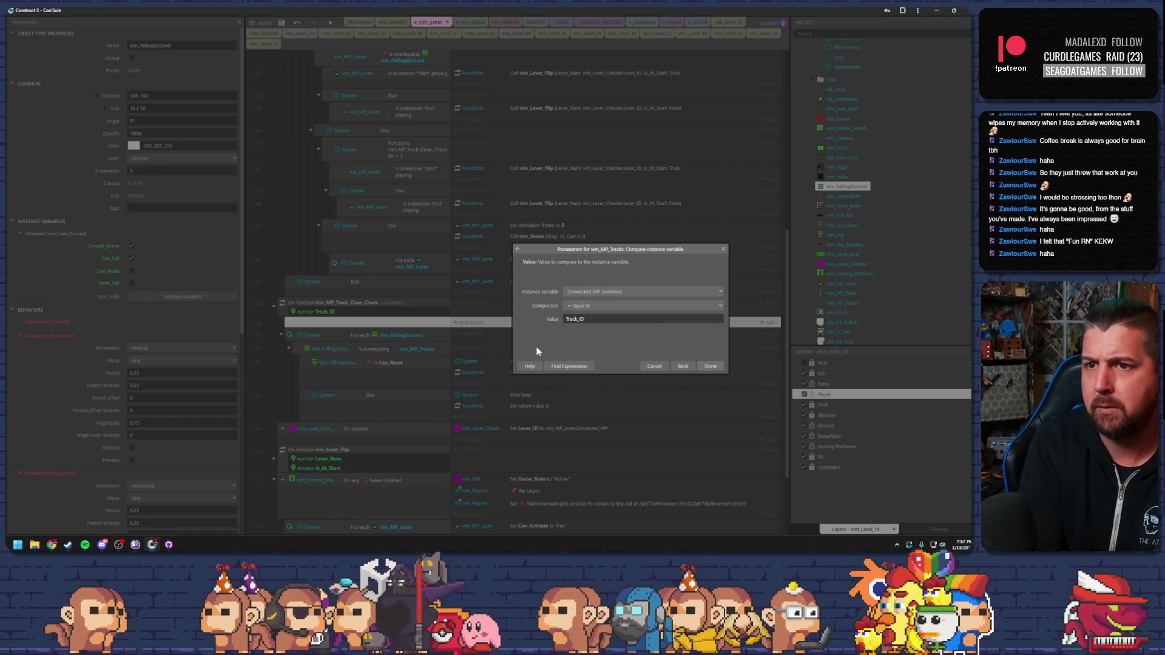
pyautogui.press('Return')
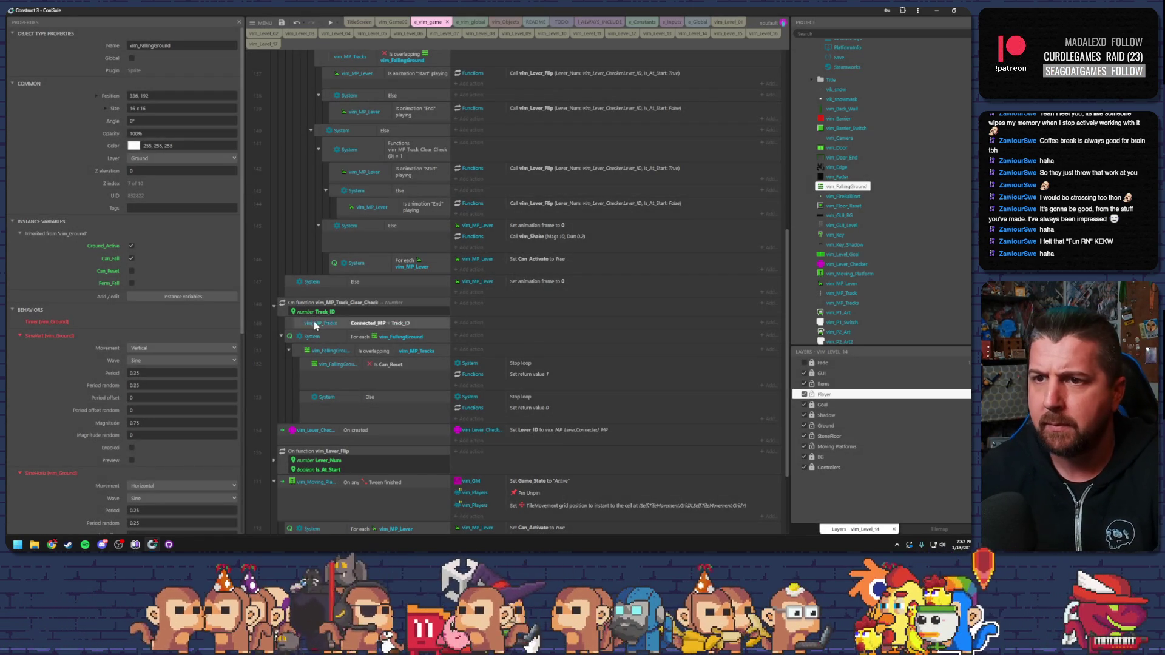
# Add a sub-event where vim_MP_Tracks is overlapping vim_FallingGround.
pyautogui.click(289, 324)
pyautogui.press('s')
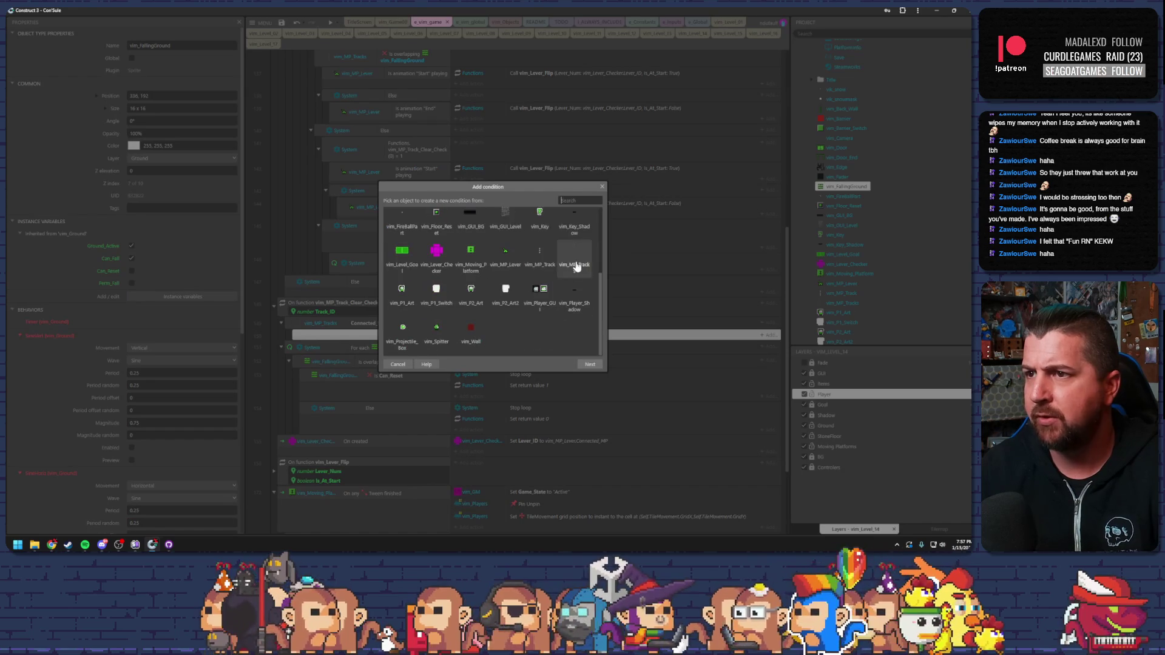
pyautogui.doubleClick(574, 265)
pyautogui.scroll(-5, 544, 296)
pyautogui.scroll(2, 545, 296)
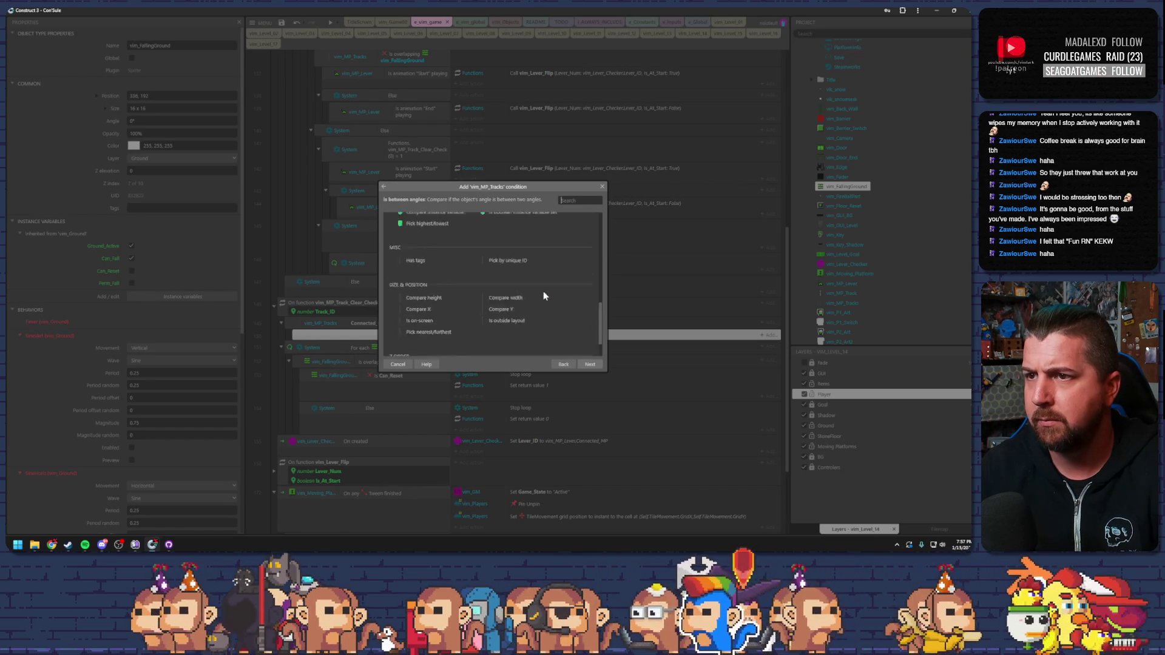
pyautogui.write('over')
pyautogui.doubleClick(438, 239)
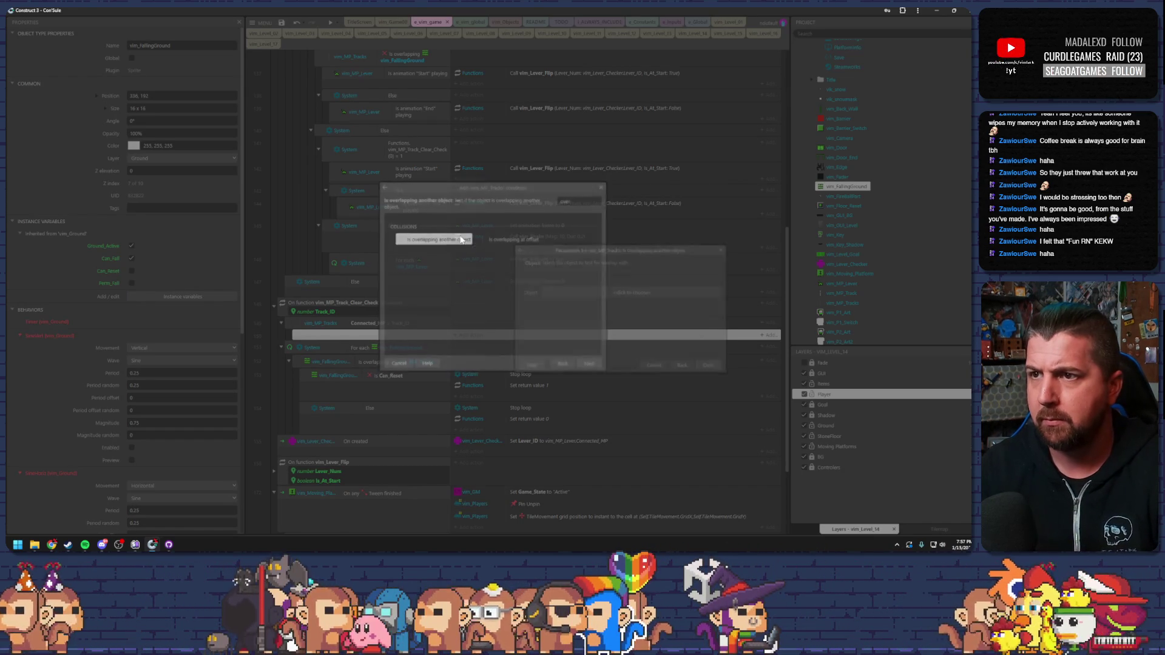
pyautogui.click(574, 293)
pyautogui.scroll(-10, 529, 322)
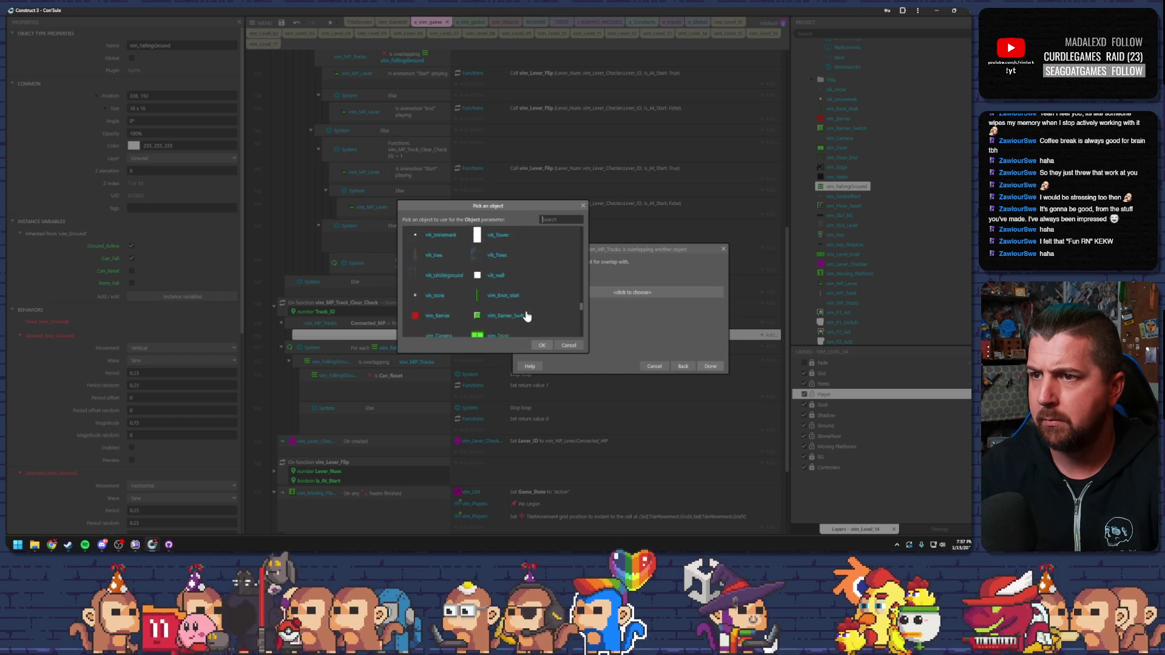
pyautogui.doubleClick(505, 303)
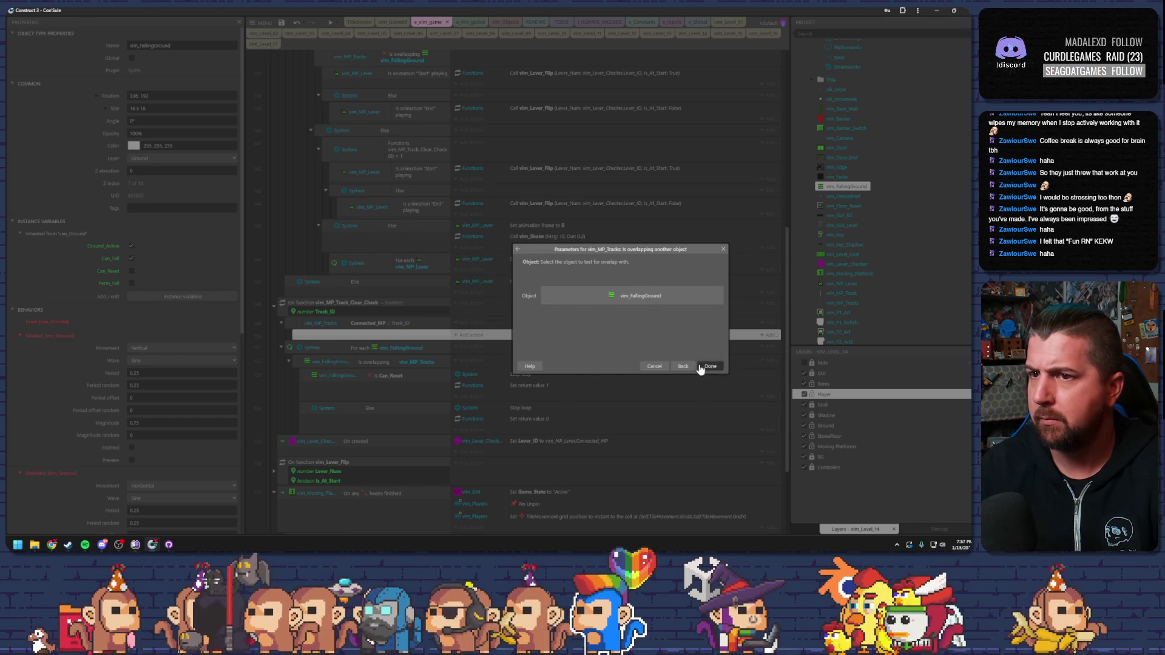
pyautogui.click(708, 365)
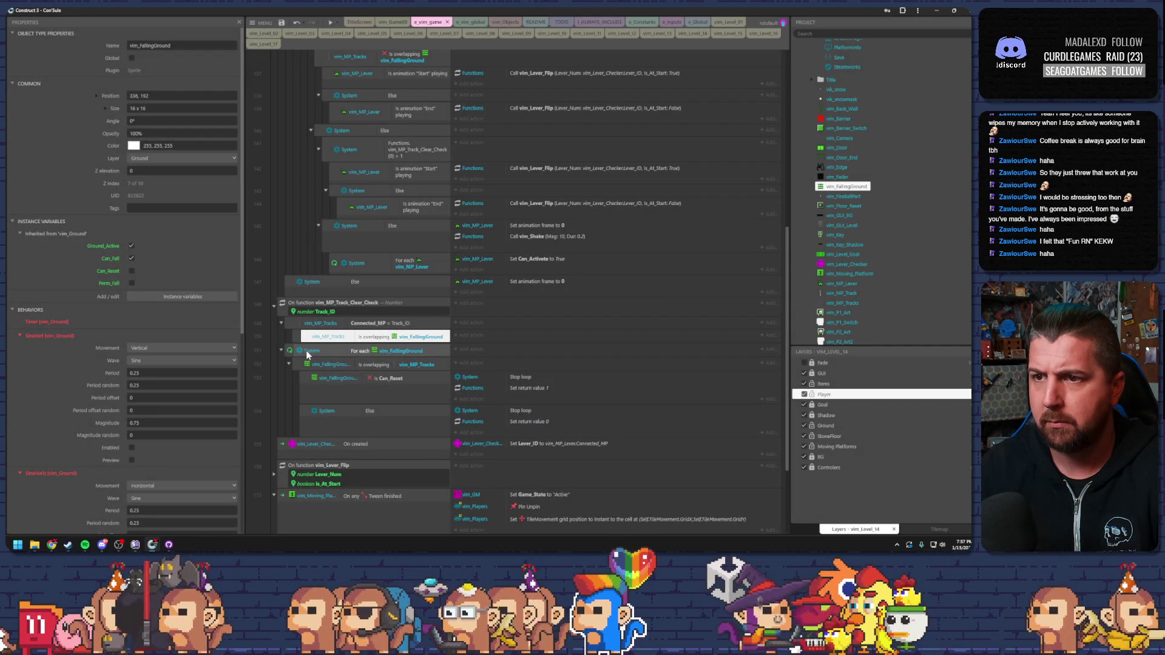
# Move the Can_Reset and Else sub-events under the overlap check and delete the old For each block.
pyautogui.click(306, 377)
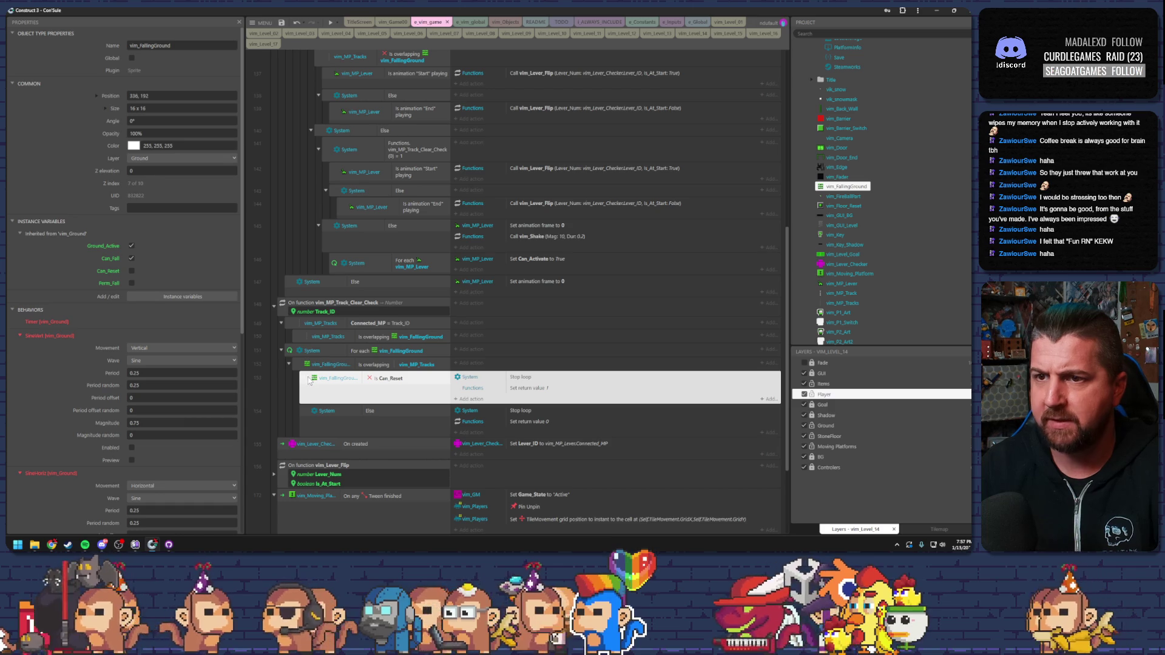
pyautogui.keyDown('ctrl'); pyautogui.click(313, 417); pyautogui.keyUp('ctrl')
pyautogui.moveTo(313, 417)
pyautogui.mouseDown()
pyautogui.moveTo(344, 344)
pyautogui.moveTo(371, 343)
pyautogui.mouseUp()
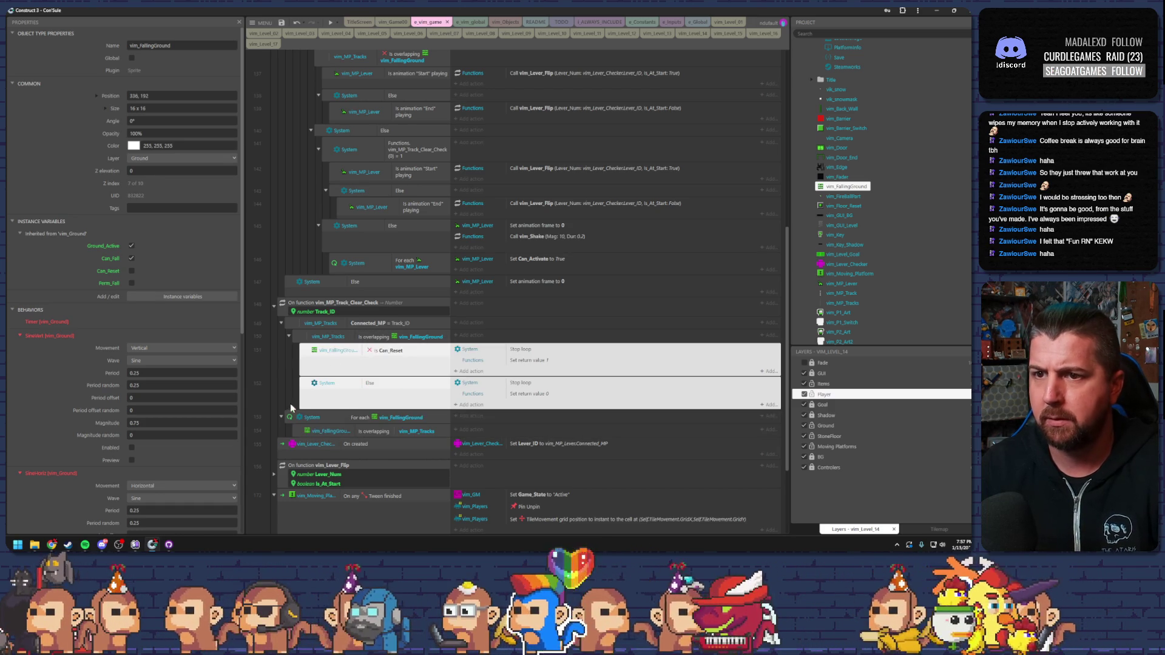
pyautogui.press('Delete')
# Un-invert the vim_FallingGround is Can_Reset condition and review the Stop loop, return and Else rows.
pyautogui.click(350, 338)
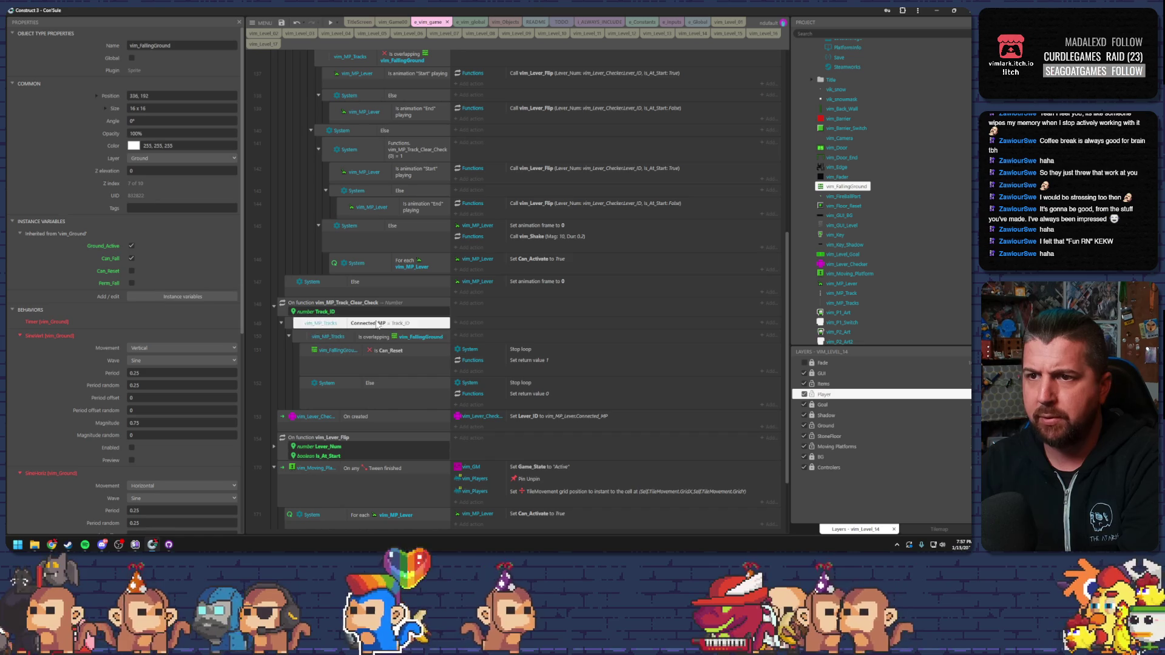
pyautogui.click(392, 352)
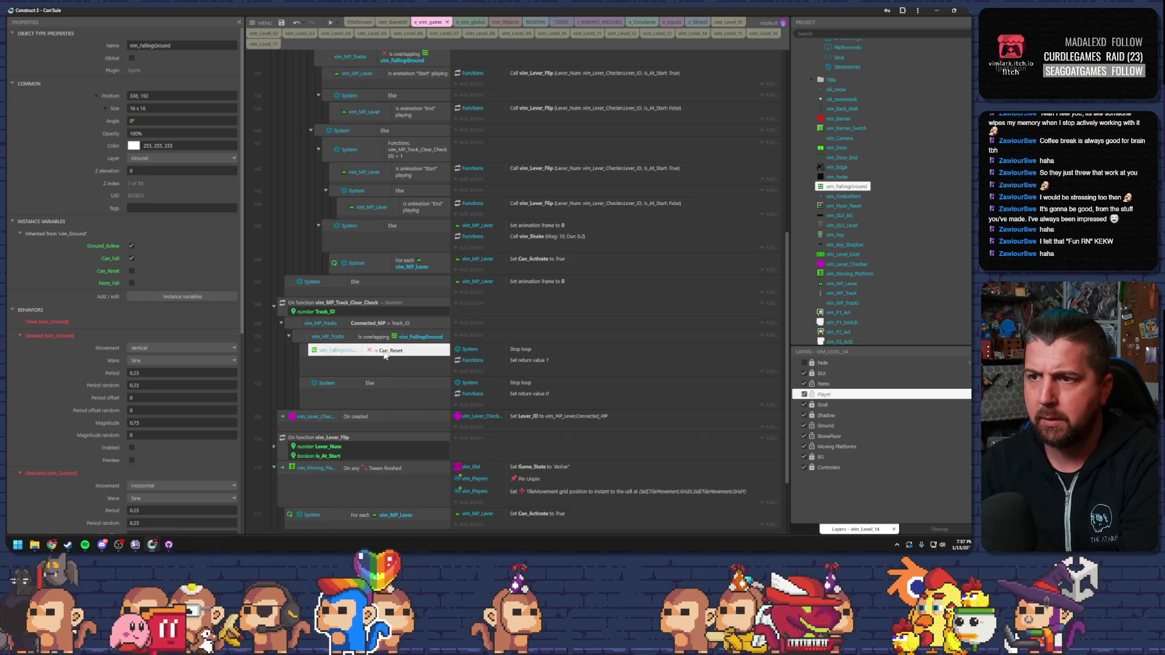
pyautogui.click(387, 339)
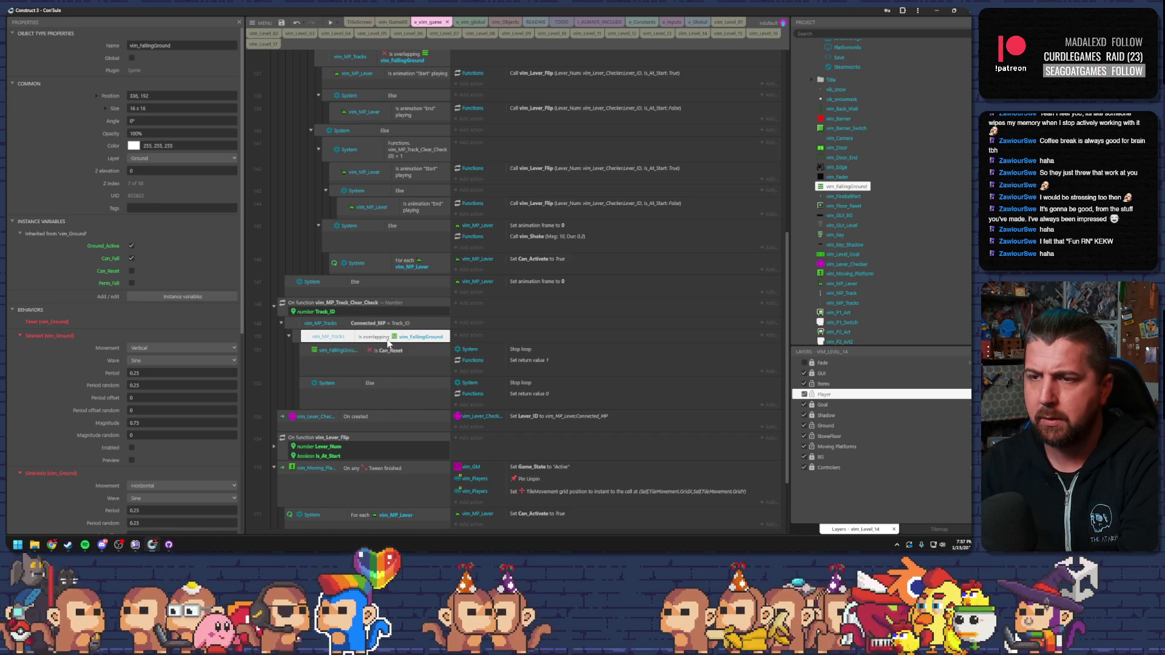
pyautogui.click(389, 351)
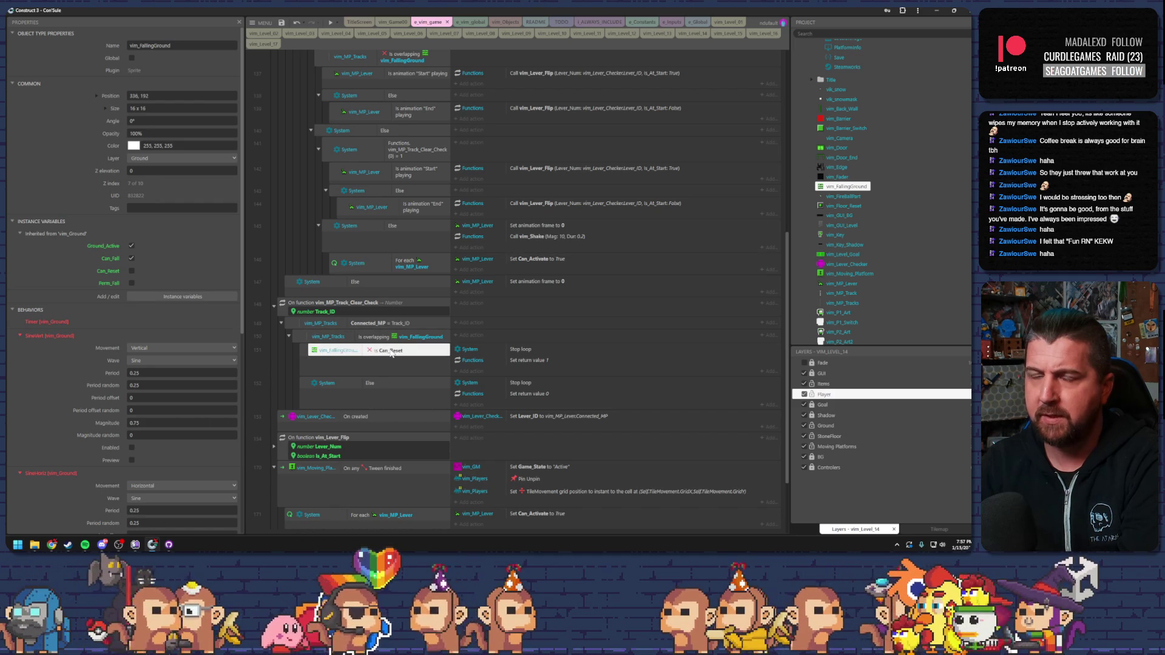
pyautogui.click(478, 350)
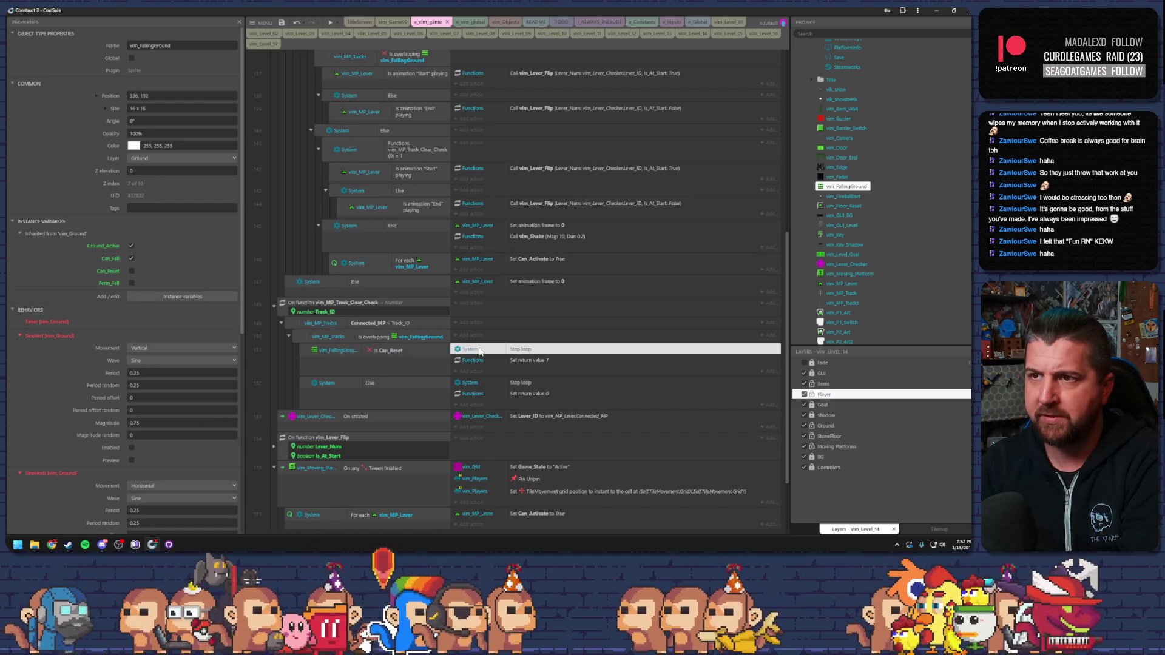
pyautogui.click(397, 351)
pyautogui.press('i')
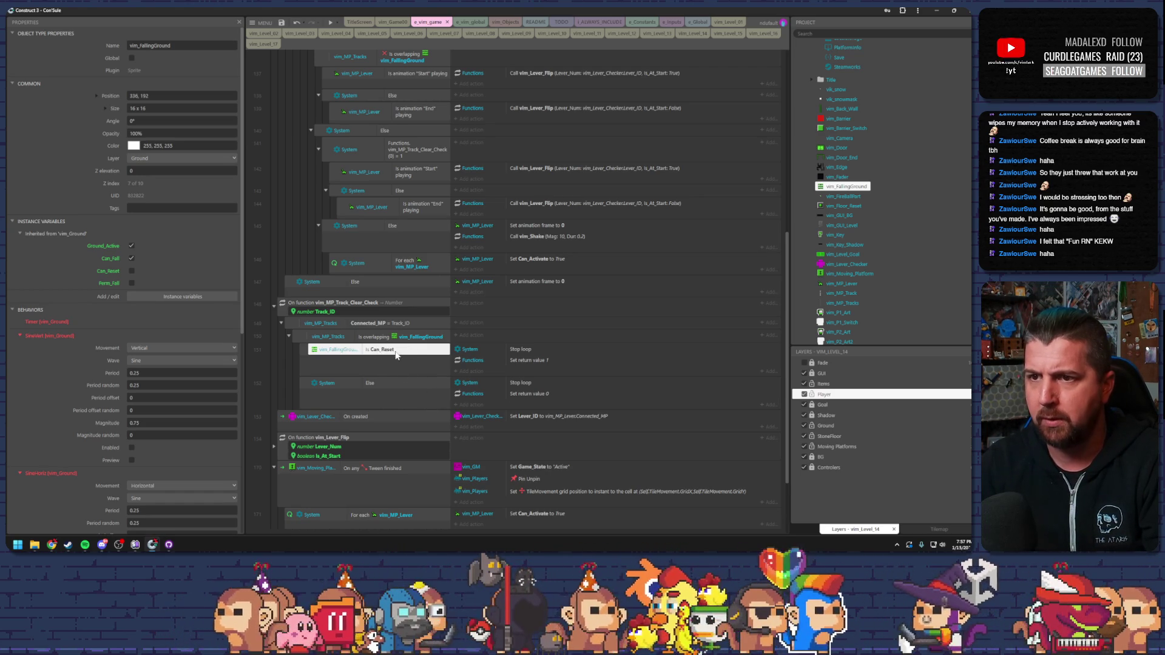
pyautogui.click(479, 351)
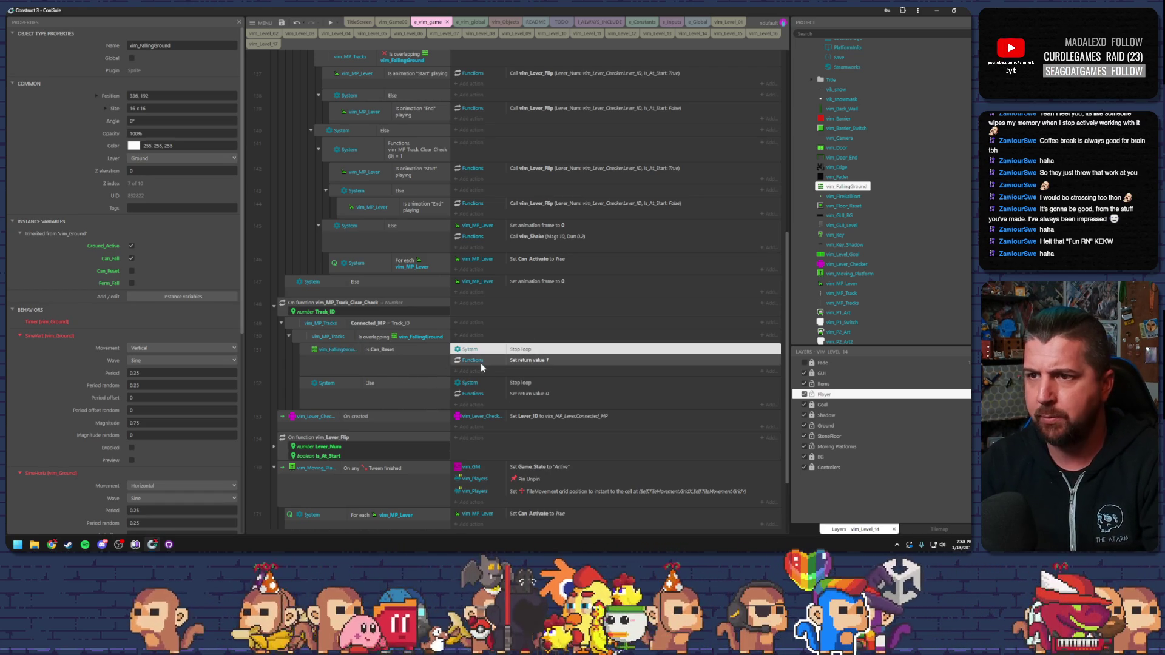
pyautogui.click(484, 361)
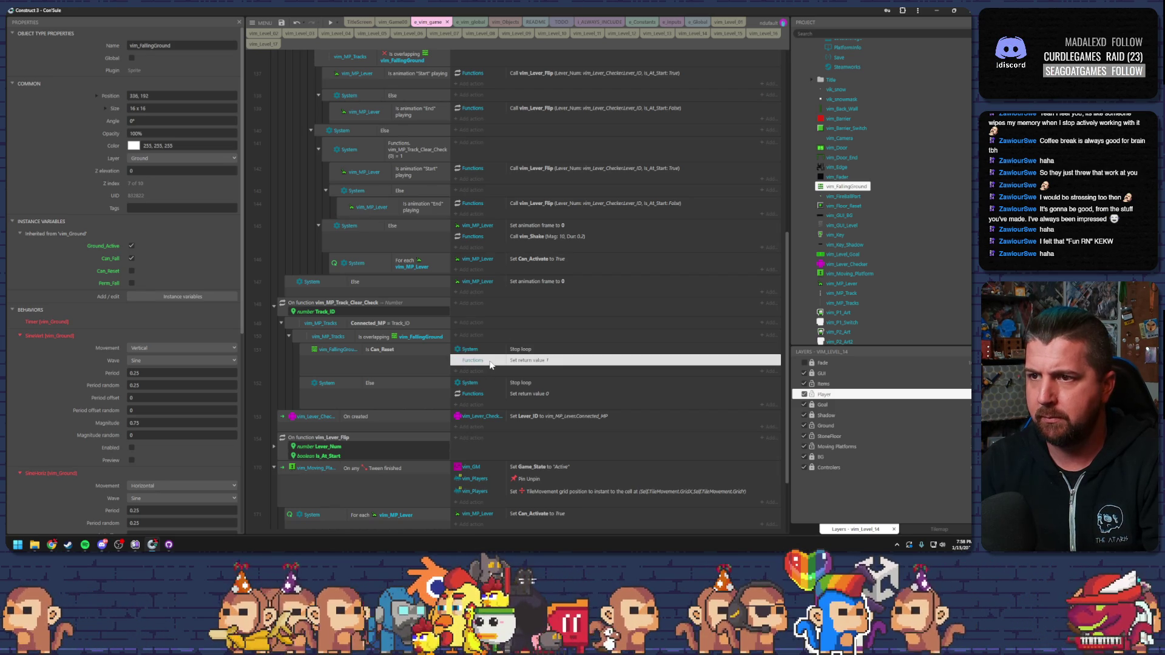
pyautogui.click(366, 385)
pyautogui.click(355, 350)
pyautogui.click(349, 383)
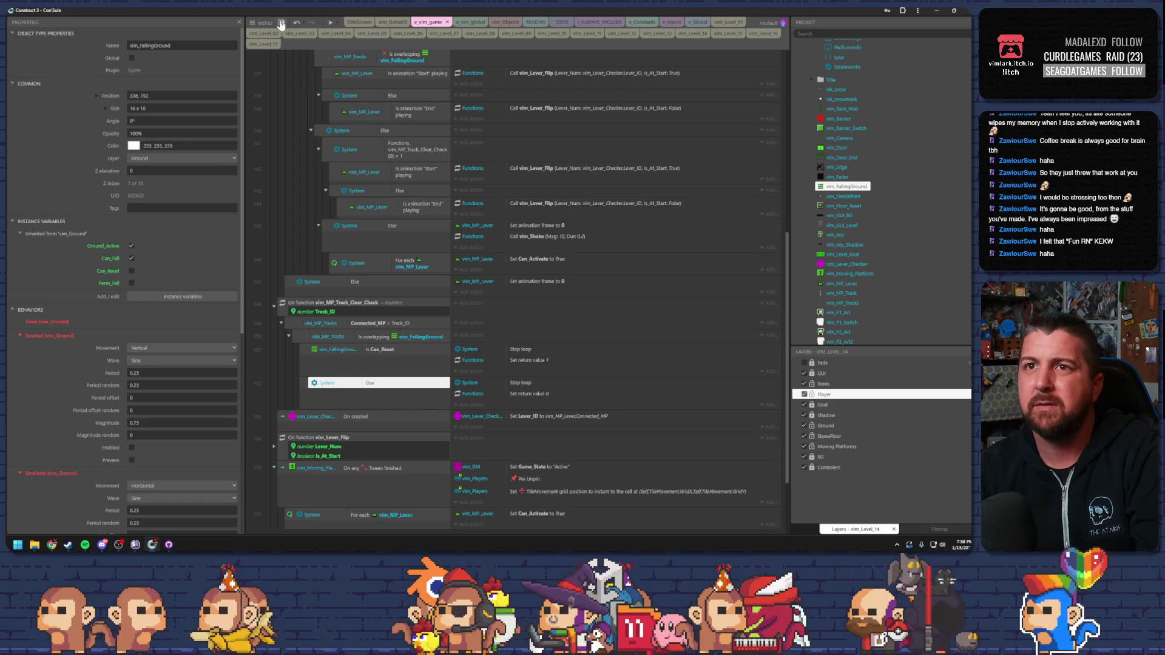
# Preview the game, walk the character right and left, then close the preview.
pyautogui.click(330, 23)
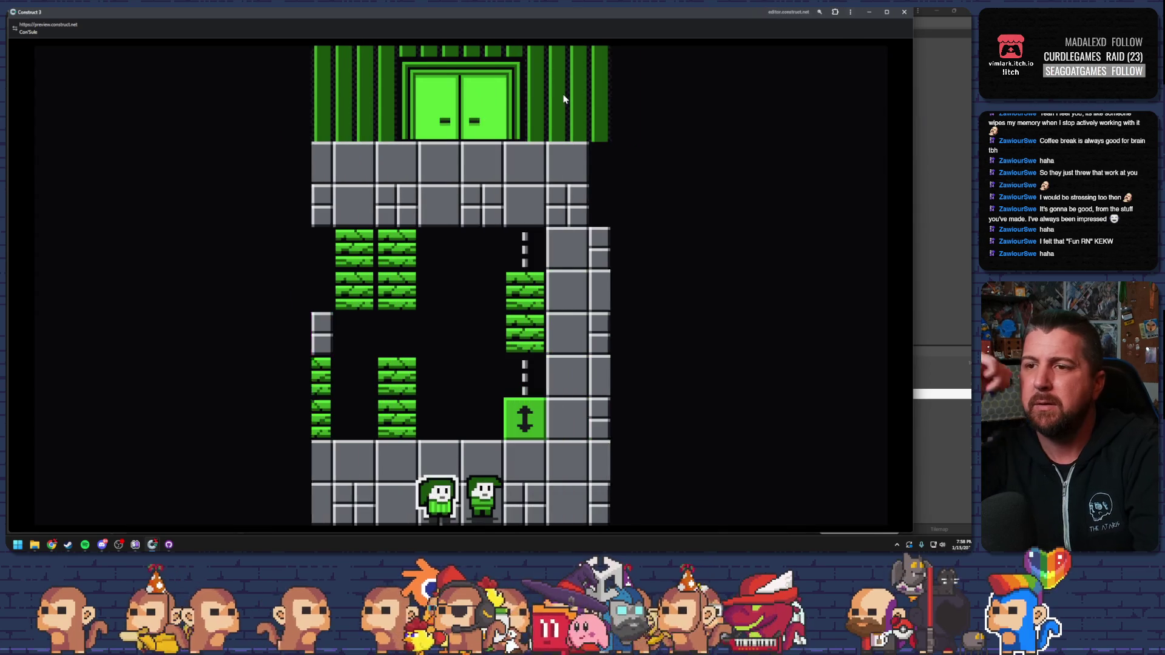
pyautogui.press('Right')
pyautogui.press('Left')
pyautogui.press('Left')
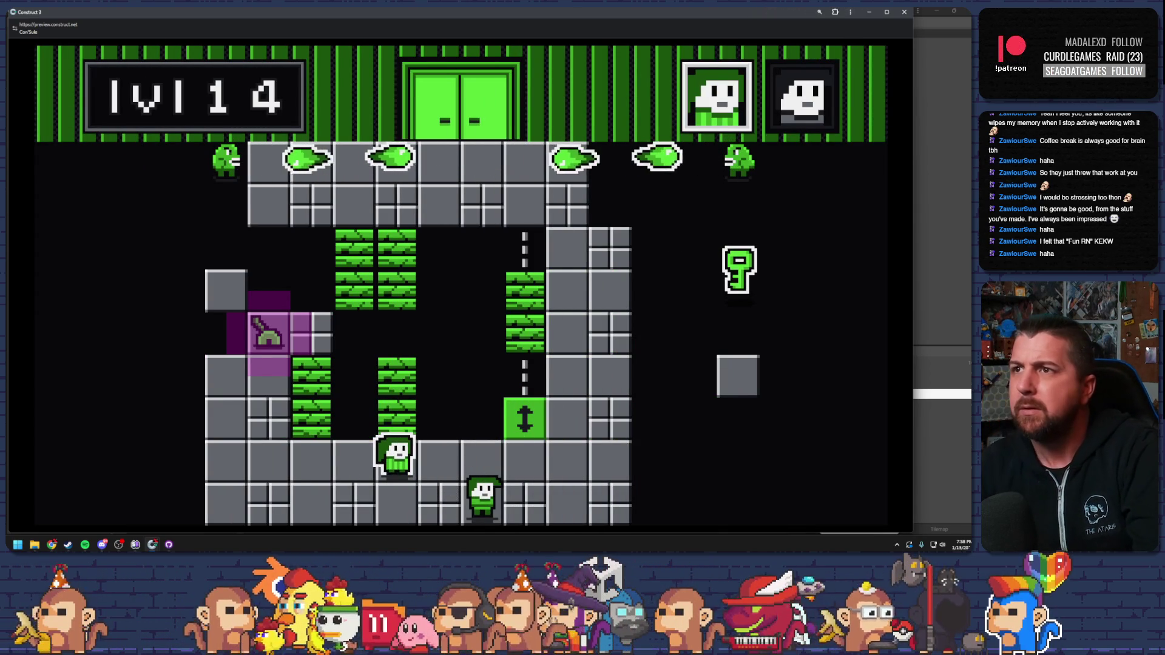
pyautogui.click(898, 13)
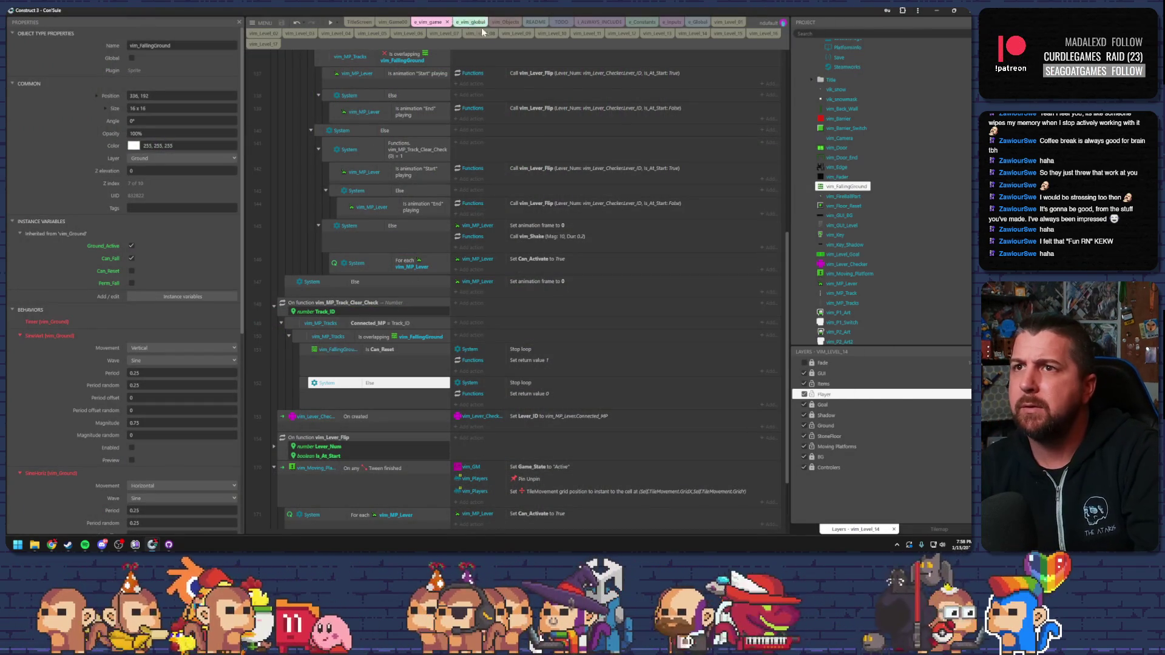
# In vim_Level_14, move the P2 and P1 start boxes beside the vertical moving platform.
pyautogui.click(692, 34)
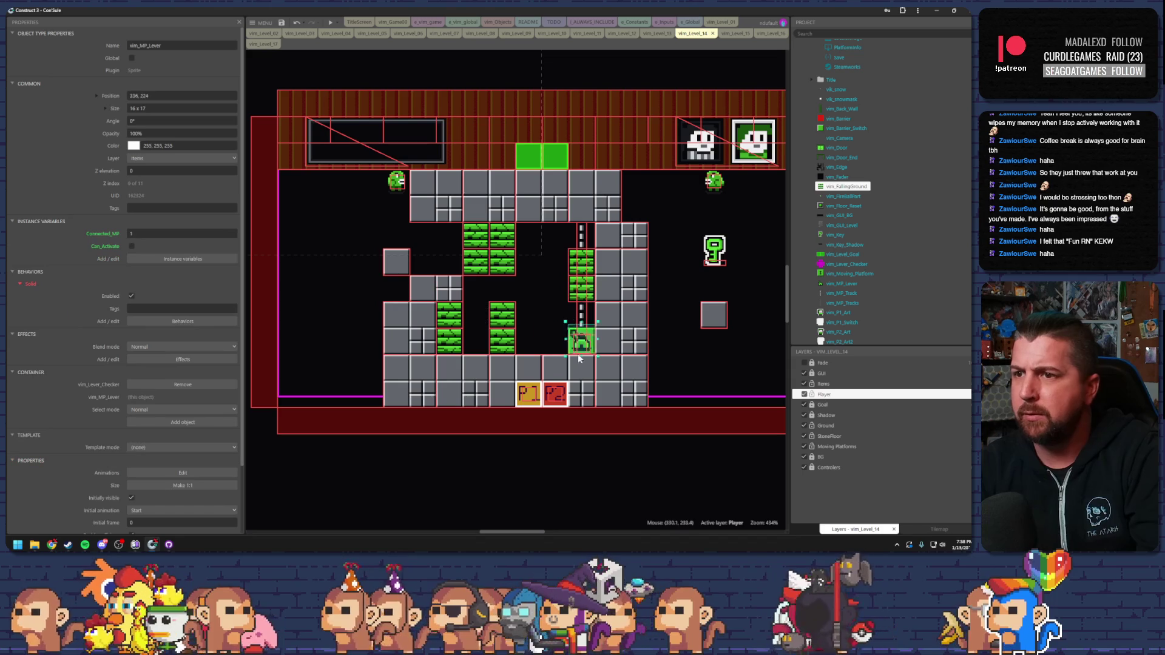
pyautogui.click(623, 374)
pyautogui.moveTo(567, 391); pyautogui.dragTo(614, 302)
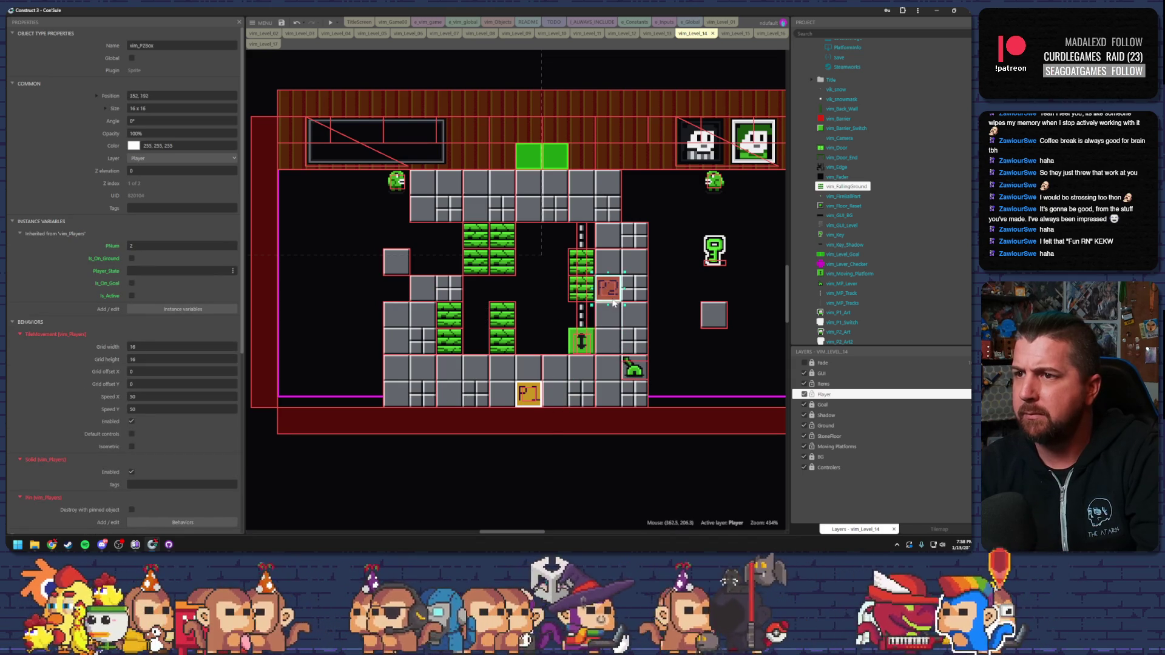
pyautogui.moveTo(534, 390)
pyautogui.mouseDown()
pyautogui.moveTo(614, 337)
pyautogui.moveTo(640, 337)
pyautogui.mouseUp()
# Playtest level 14 switching between both characters, then close it and return to e_vim_game.
pyautogui.click(340, 22)
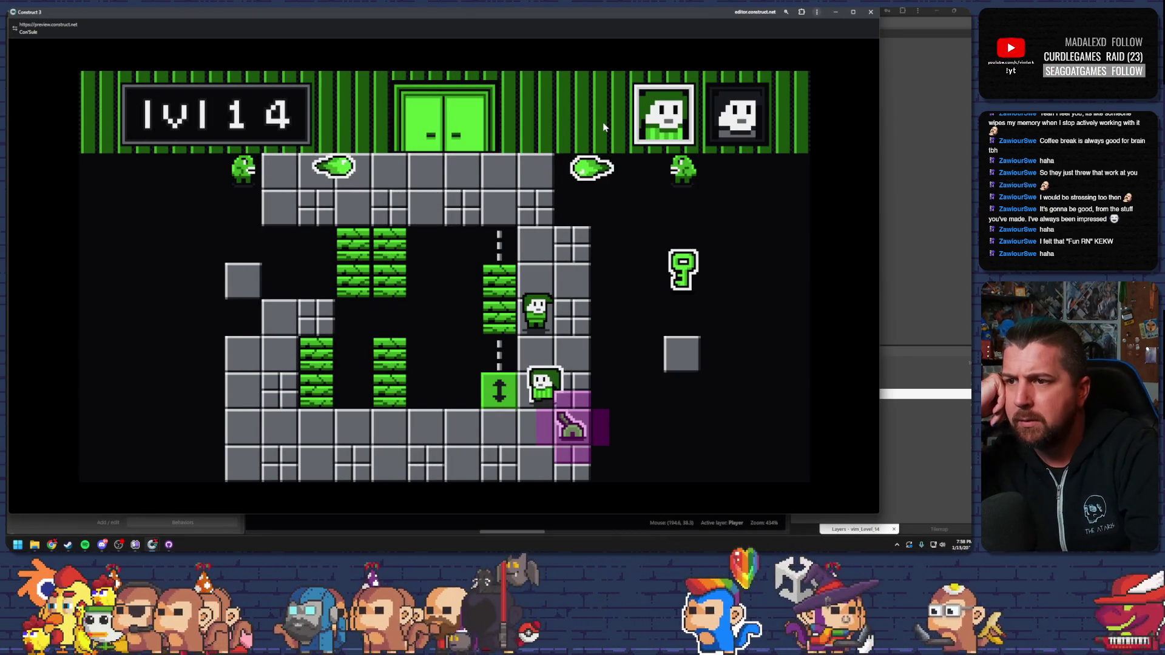
pyautogui.press('Tab')
pyautogui.press('Left')
pyautogui.press('Right')
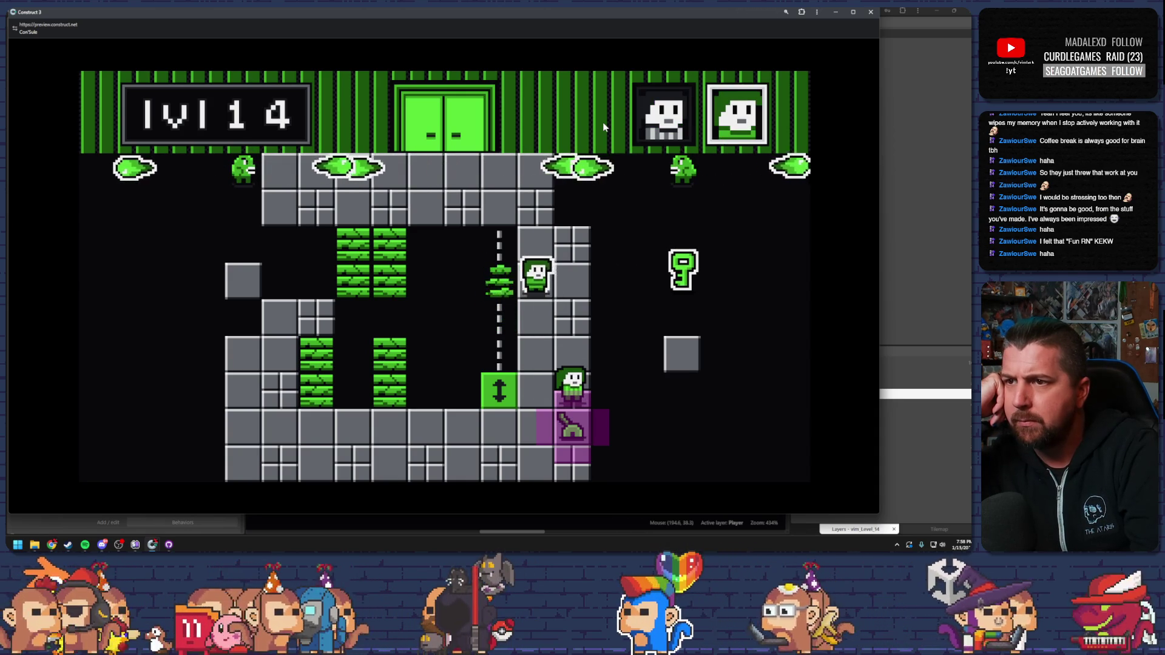
pyautogui.press('Tab')
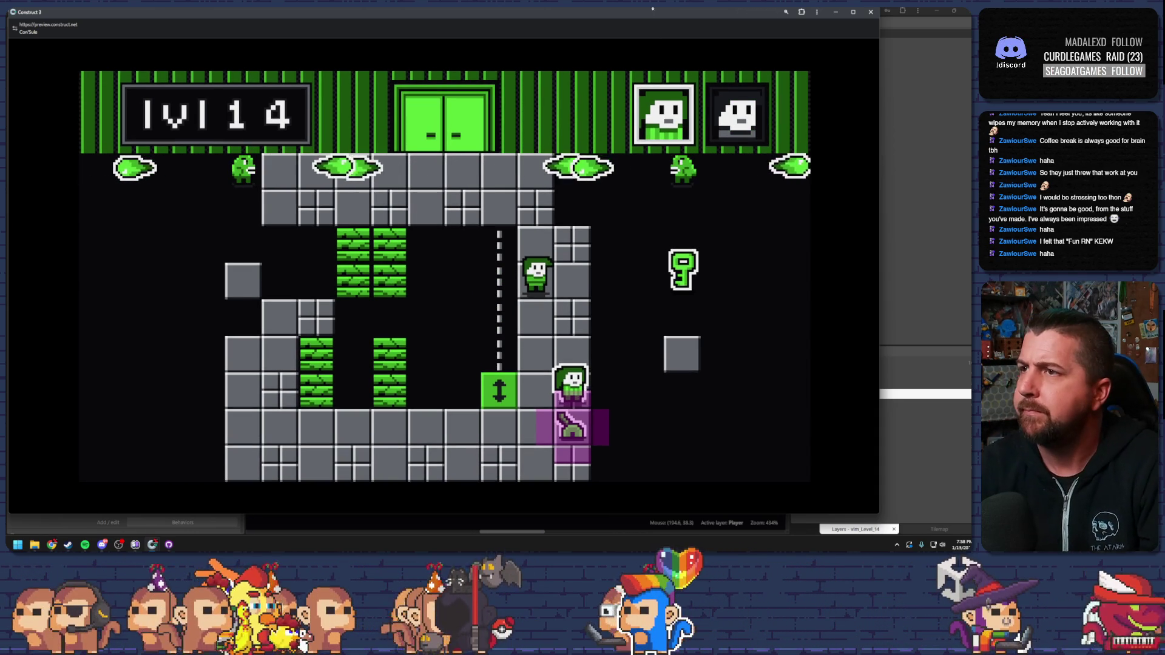
pyautogui.click(871, 12)
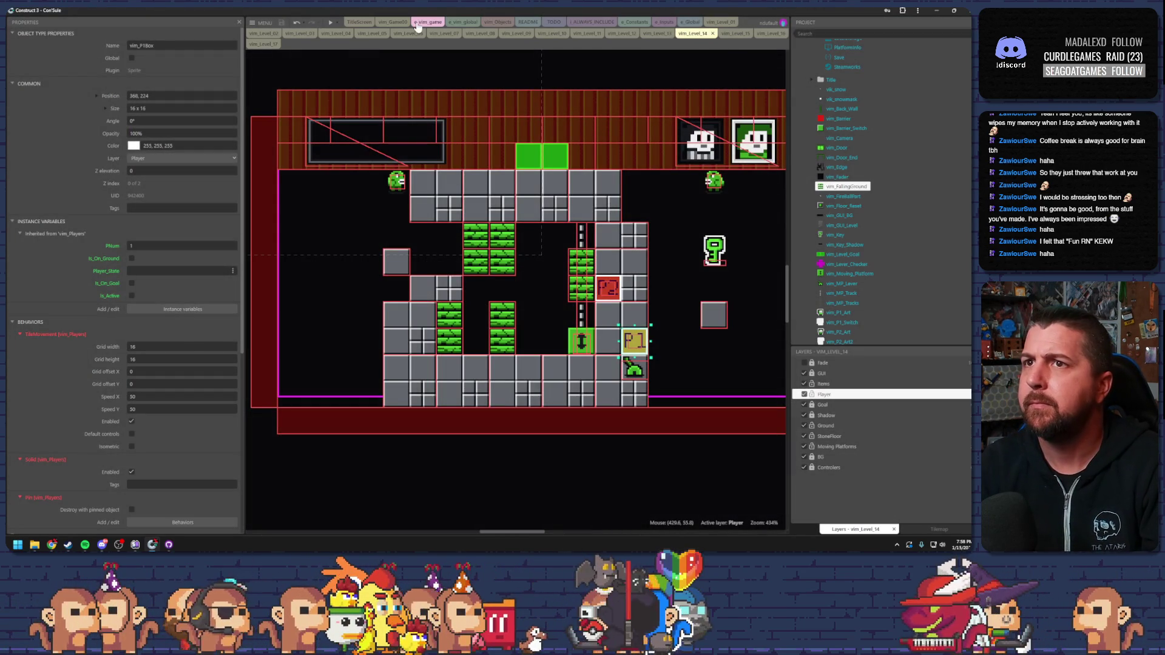
pyautogui.click(417, 24)
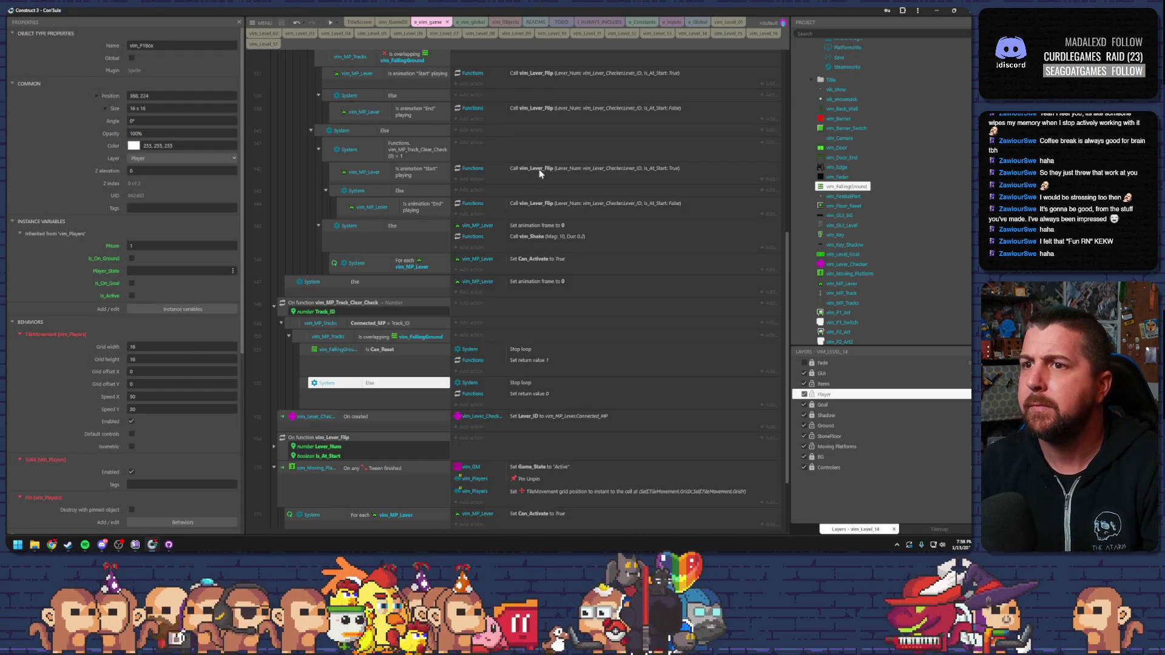
# Open the track-clear Compare two values condition and start typing vim_ into First value.
pyautogui.scroll(3, 443, 270)
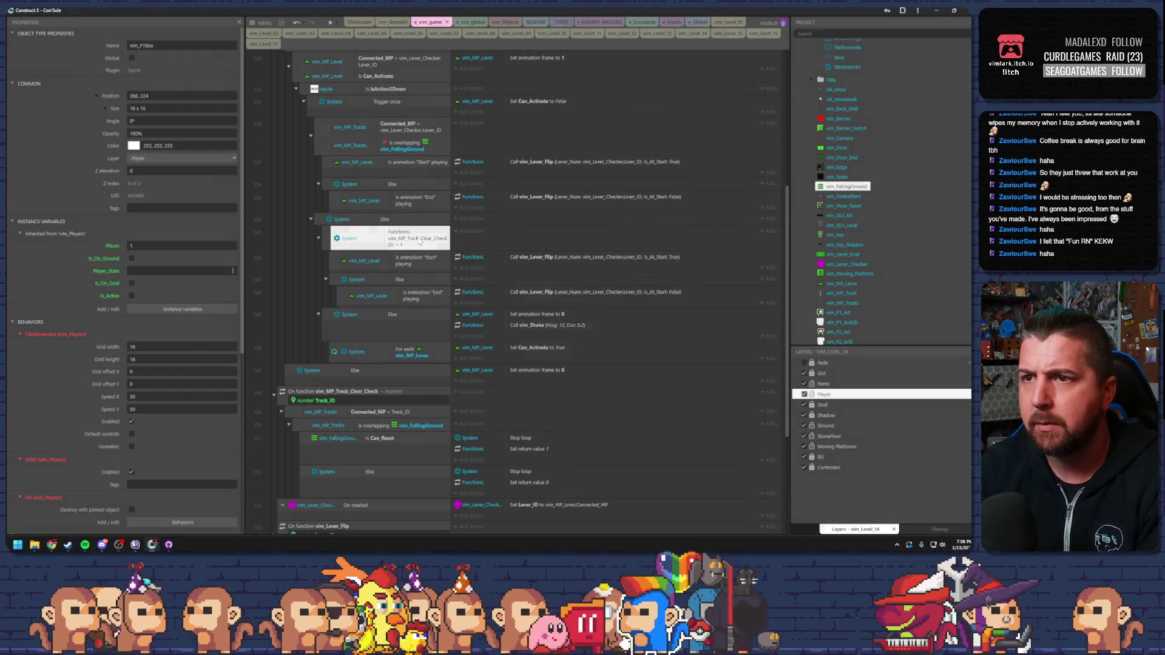
pyautogui.doubleClick(441, 236)
pyautogui.click(653, 290)
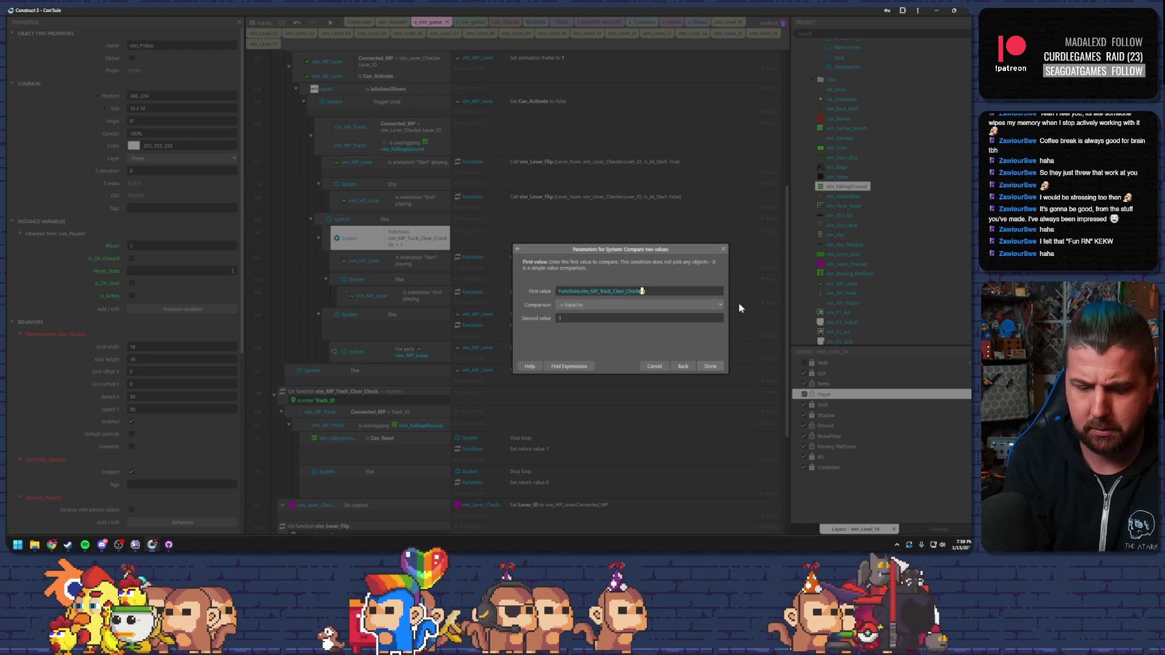
pyautogui.write('vim')
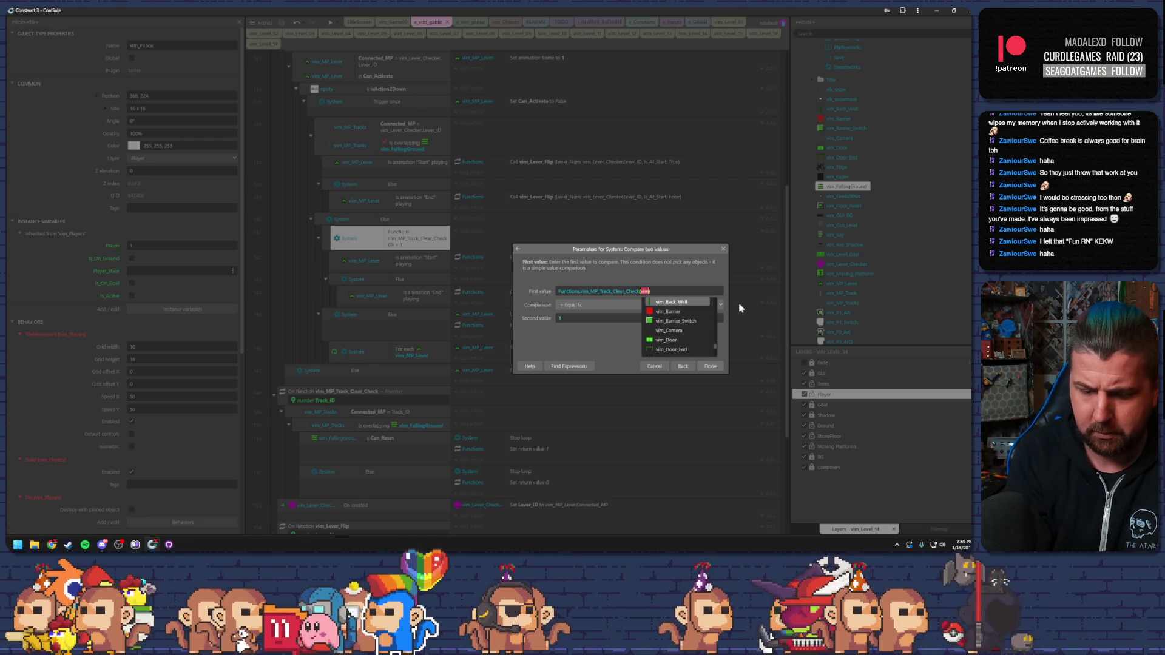
pyautogui.write('_')
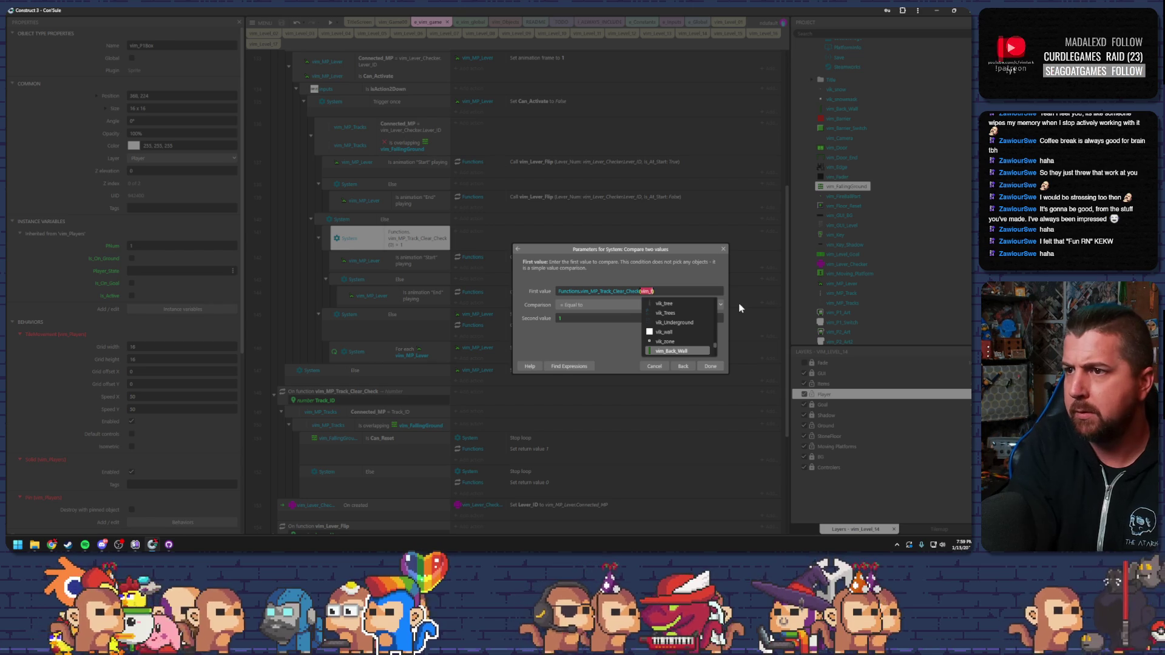
pyautogui.press('Escape')
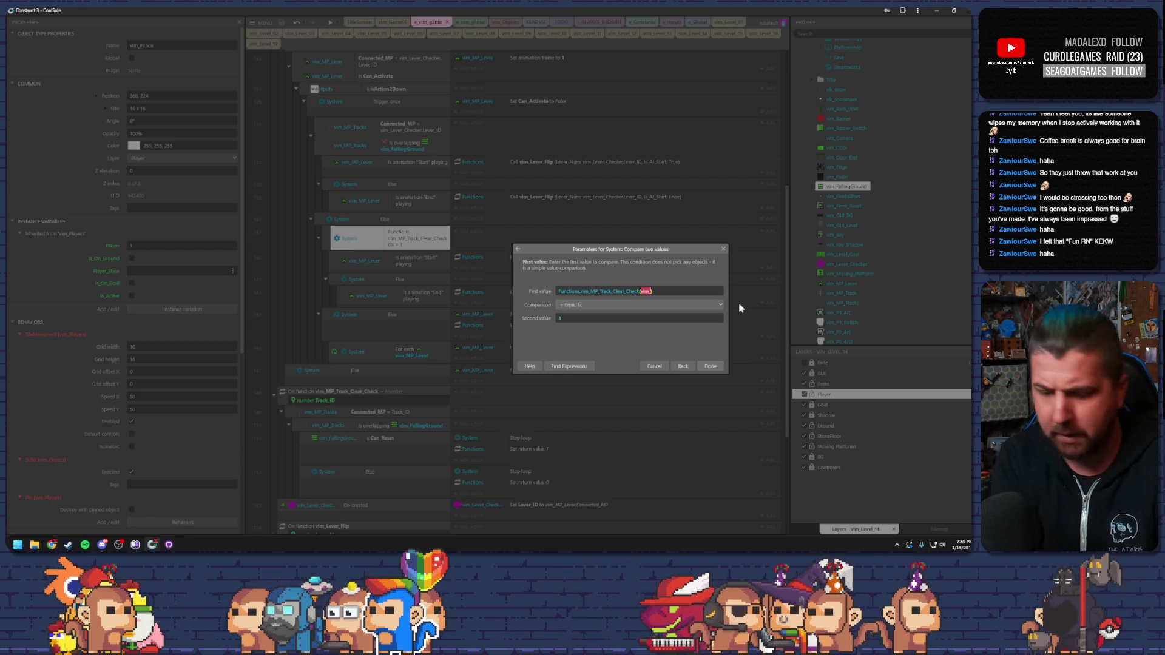
# Browse the vim_MP_Track and vim_MP_Tracks suggestions, then cancel the edit without changes.
pyautogui.write('mp')
pyautogui.press('Down')
pyautogui.press('Down')
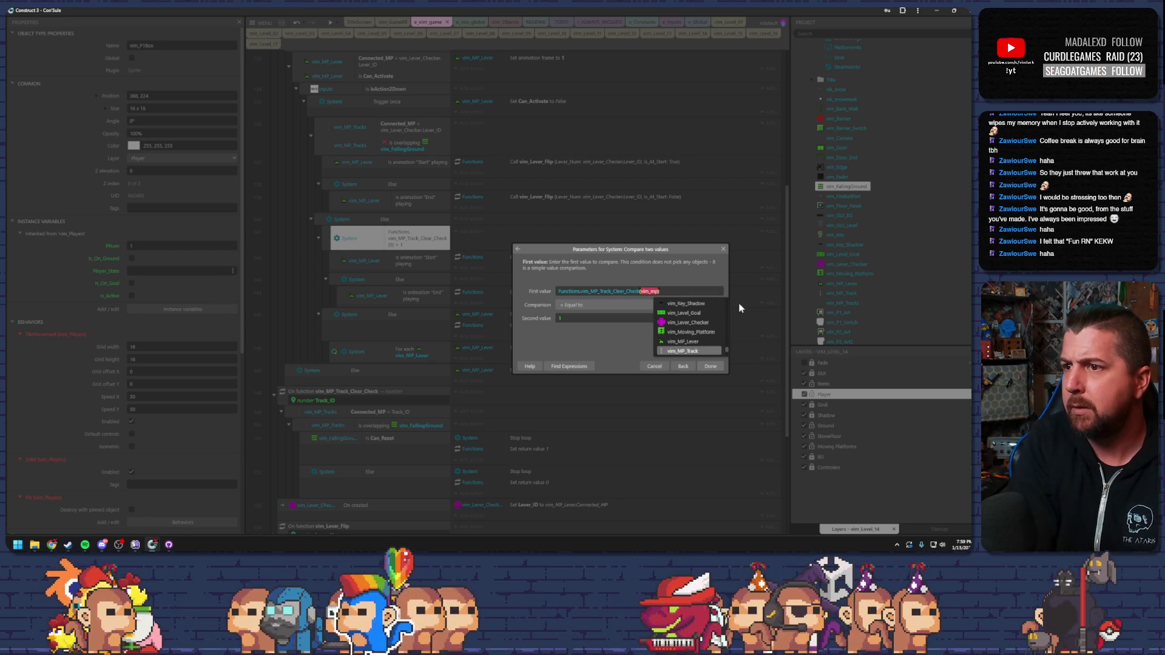
pyautogui.press('Up')
pyautogui.press('Down')
pyautogui.press('Down')
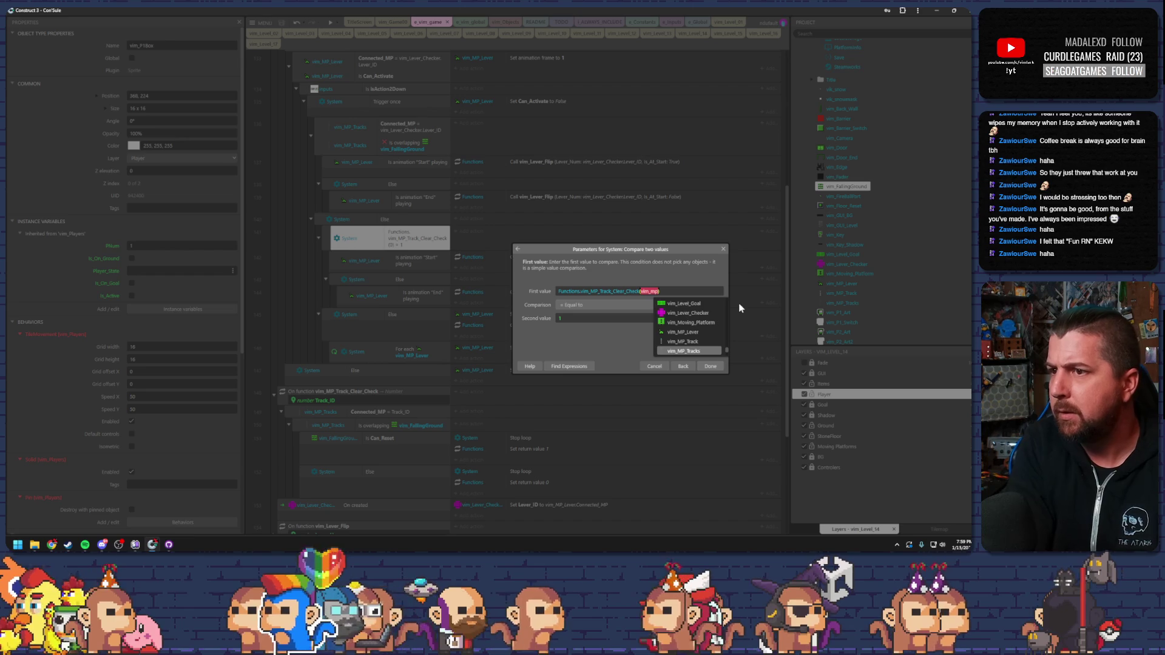
pyautogui.press('Up')
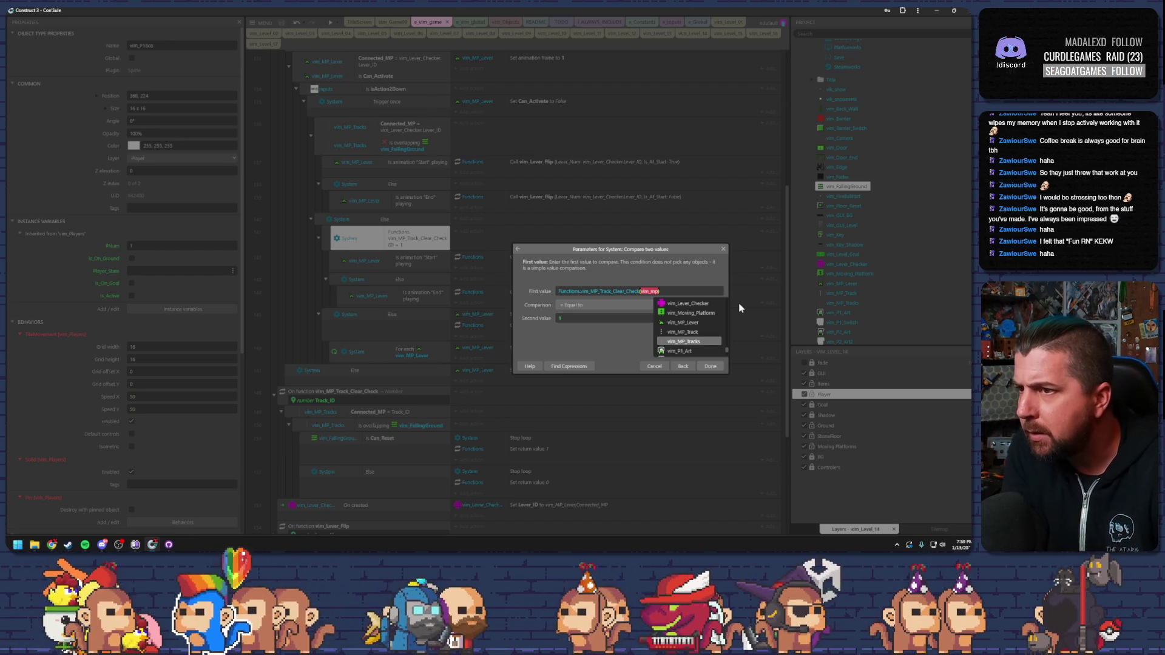
pyautogui.press('Up')
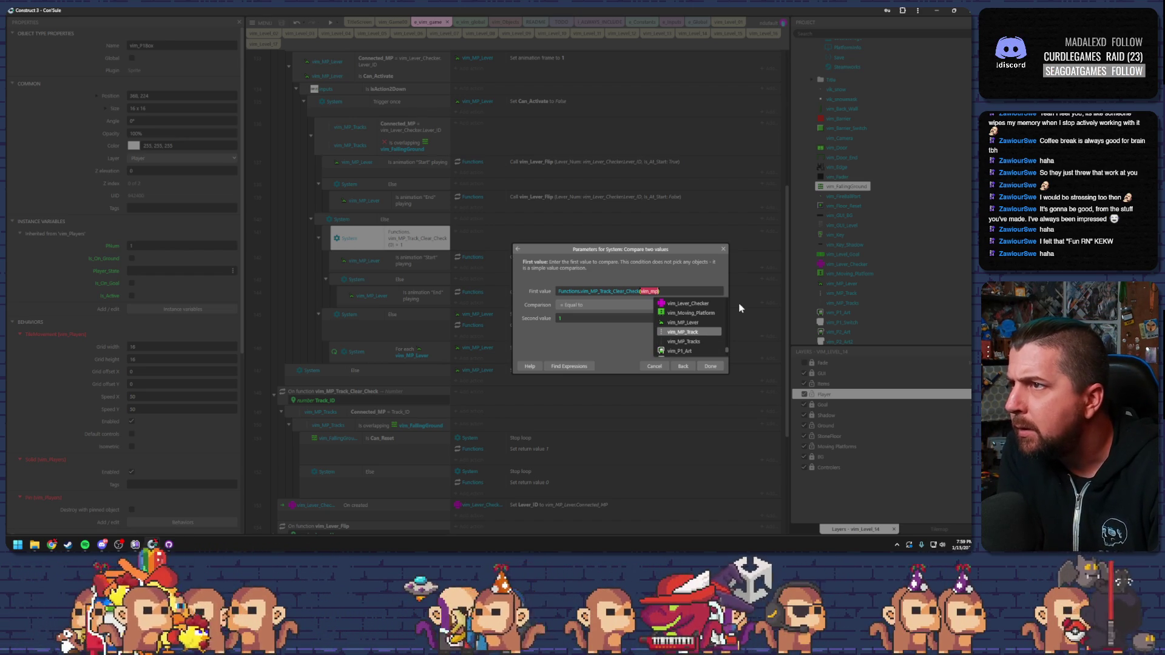
pyautogui.press('Down')
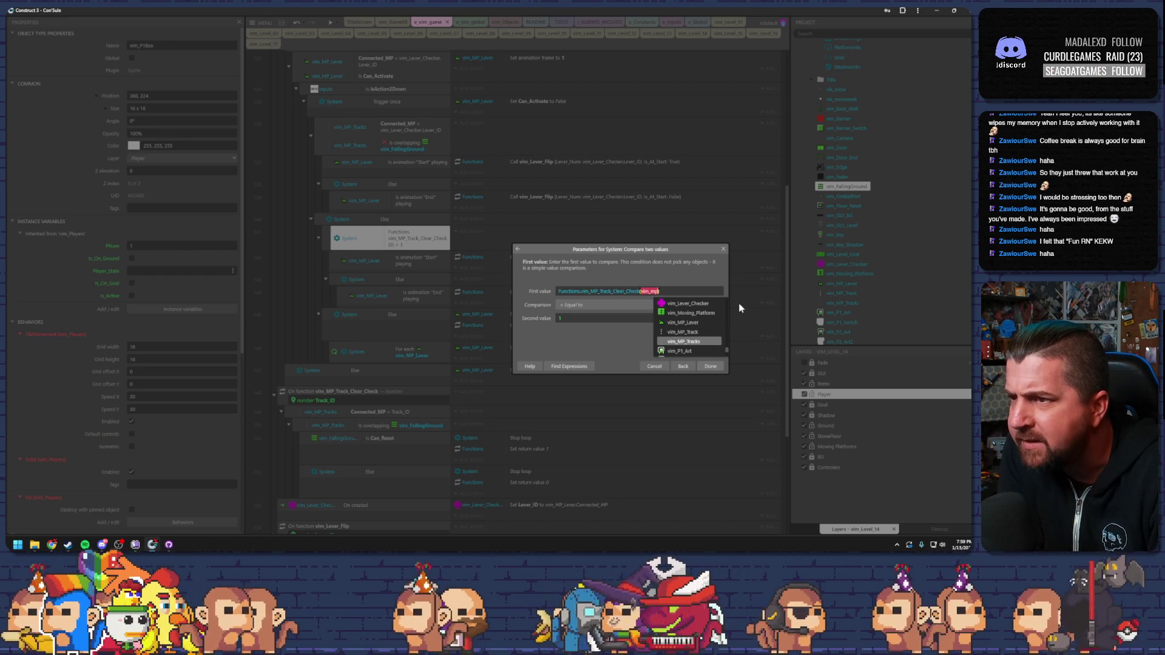
pyautogui.press('Up')
pyautogui.press('Down')
pyautogui.press('Up')
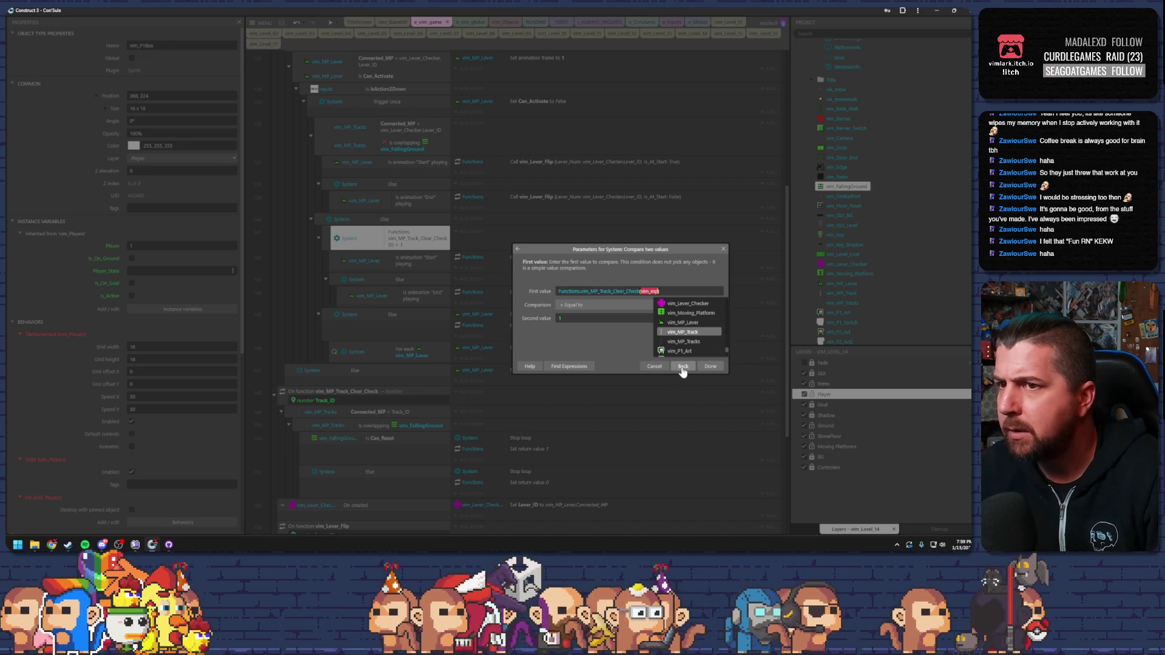
pyautogui.press('Escape')
pyautogui.click(654, 367)
pyautogui.click(613, 368)
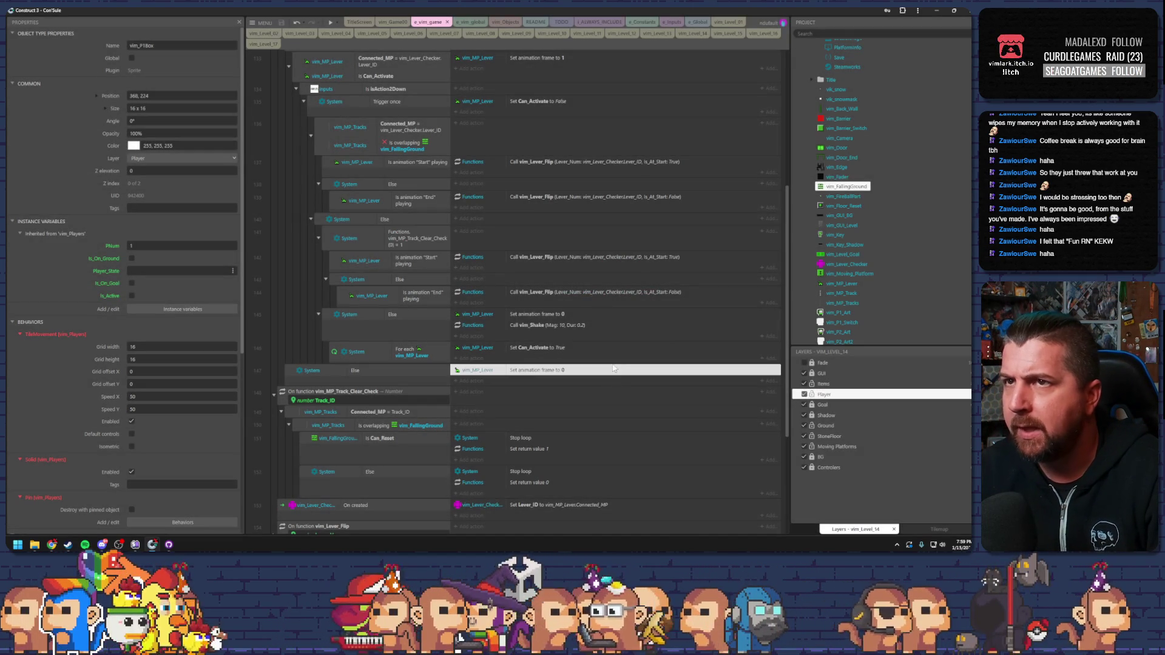
# View the vim_MP_Tracks animation images and the vim_MP_Track tiled background image.
pyautogui.click(841, 304)
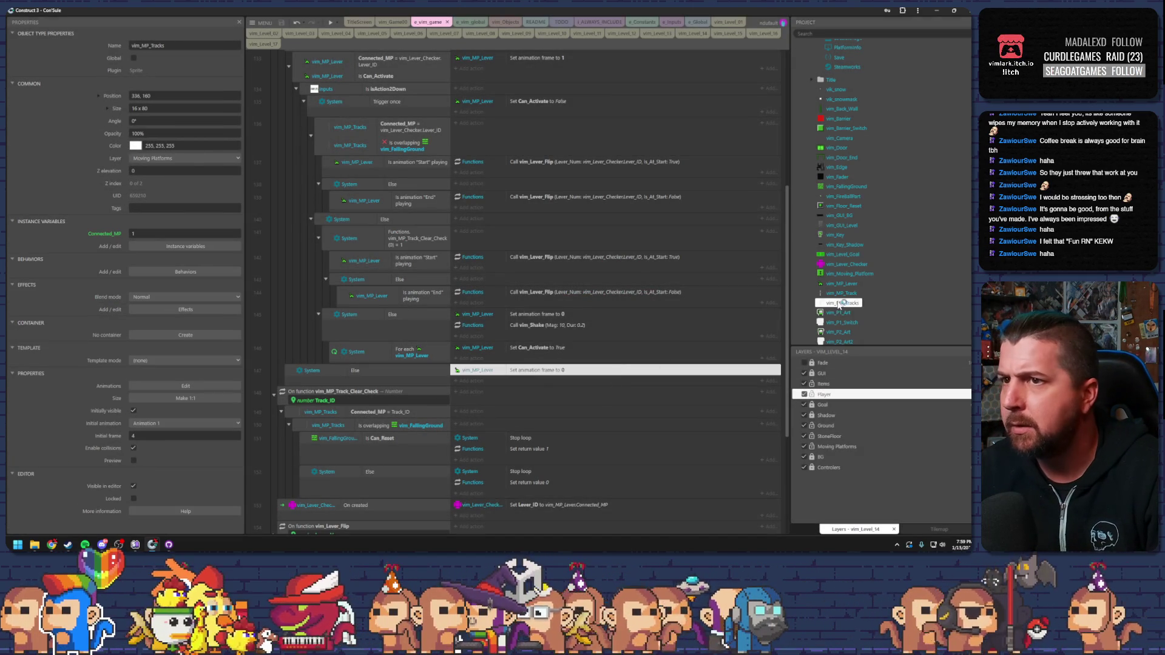
pyautogui.doubleClick(841, 303)
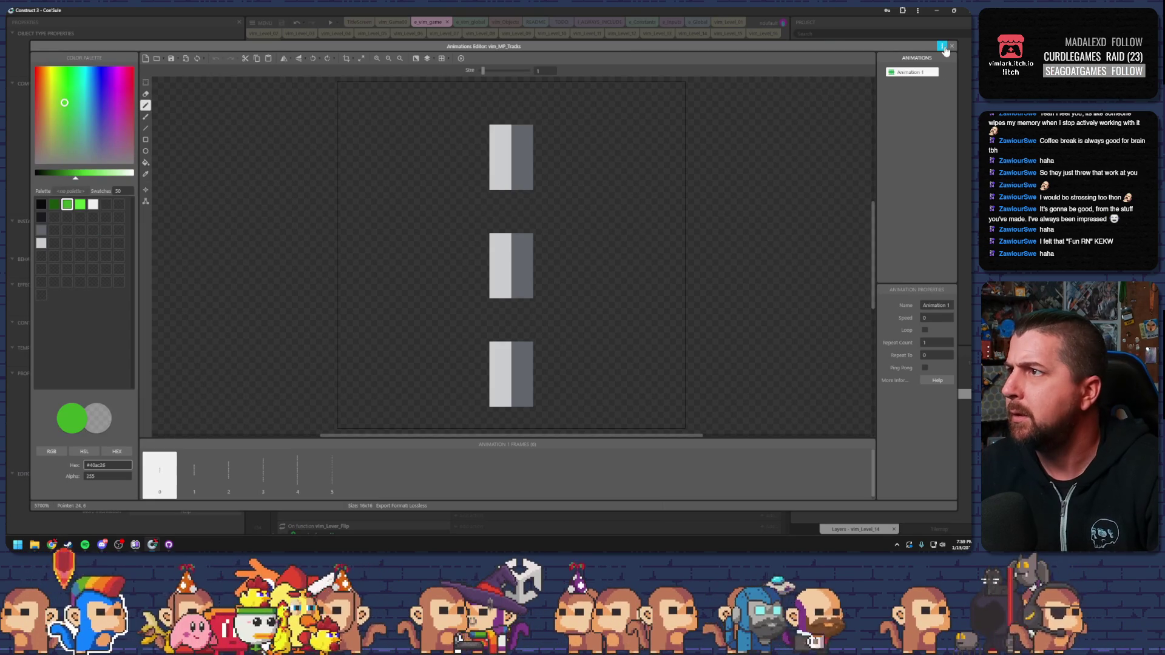
pyautogui.click(950, 46)
pyautogui.click(839, 297)
pyautogui.doubleClick(839, 297)
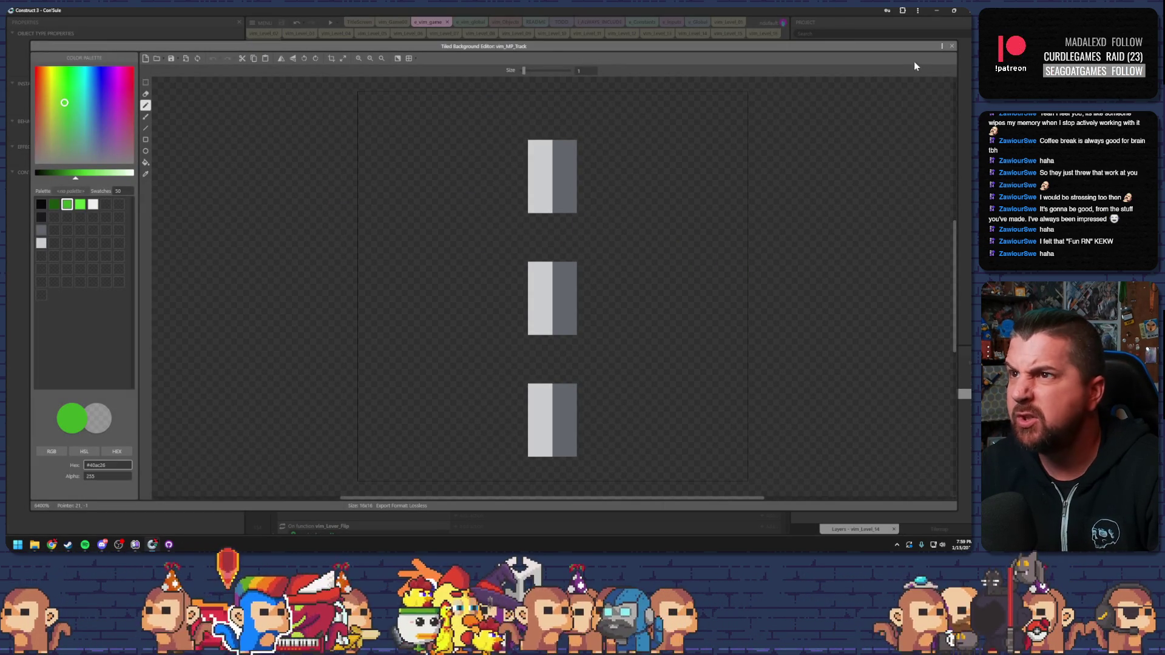
pyautogui.click(951, 46)
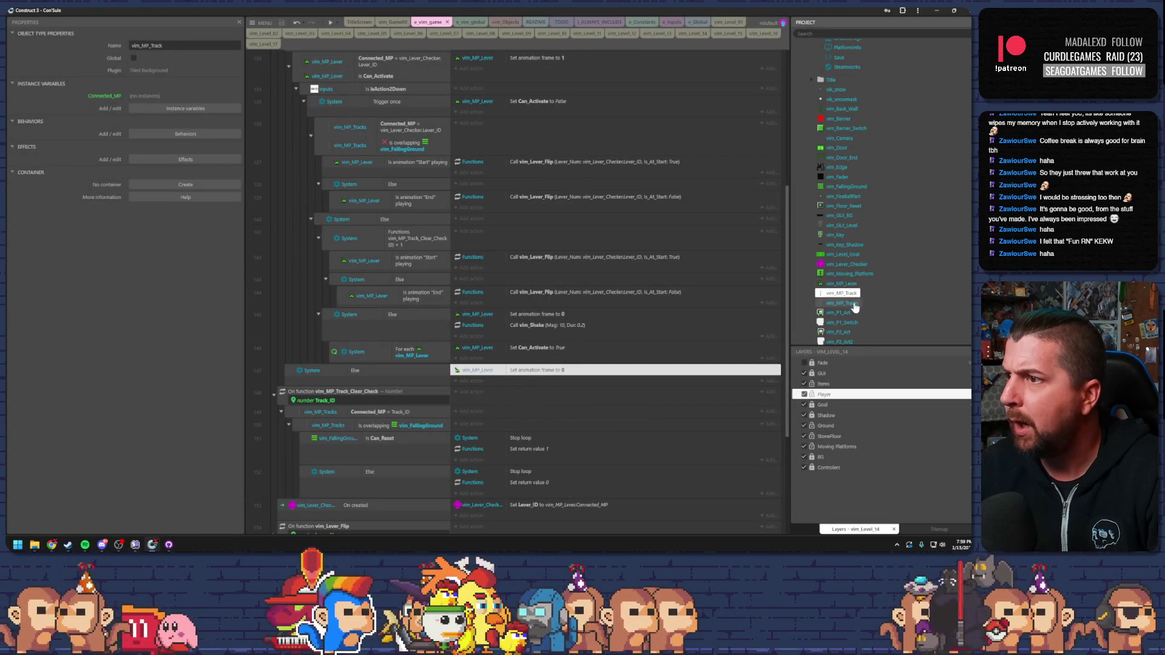
pyautogui.click(849, 302)
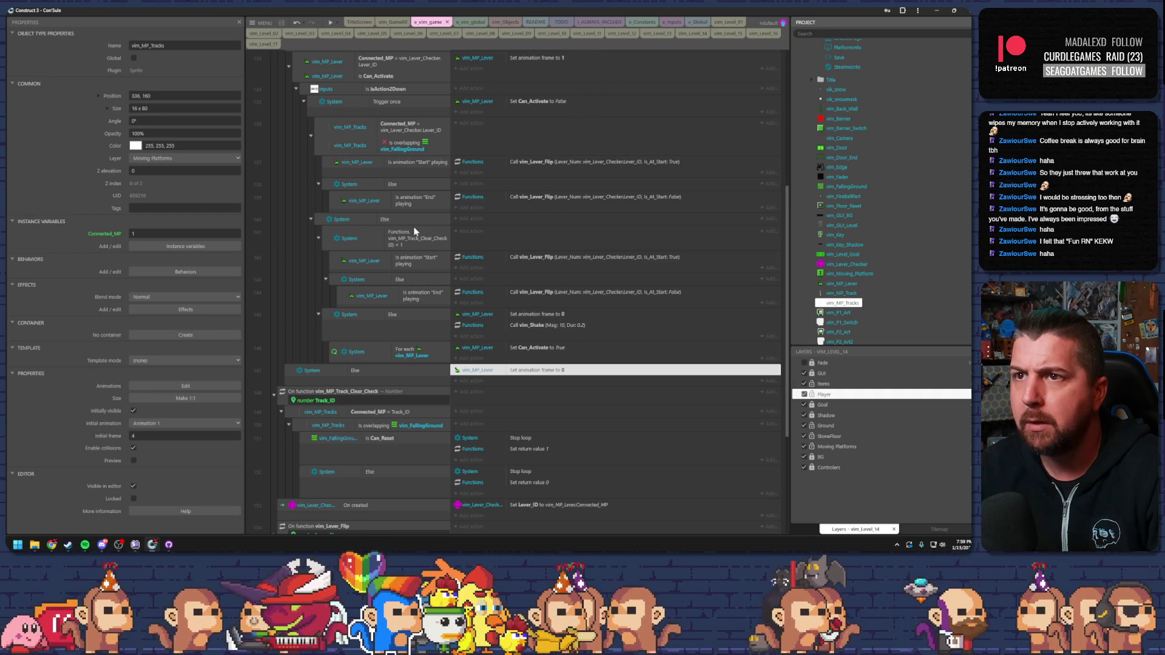
# Compare the moving-platform track setups in vim_Level_14 and vim_Level_09.
pyautogui.scroll(15, 411, 223)
pyautogui.click(688, 34)
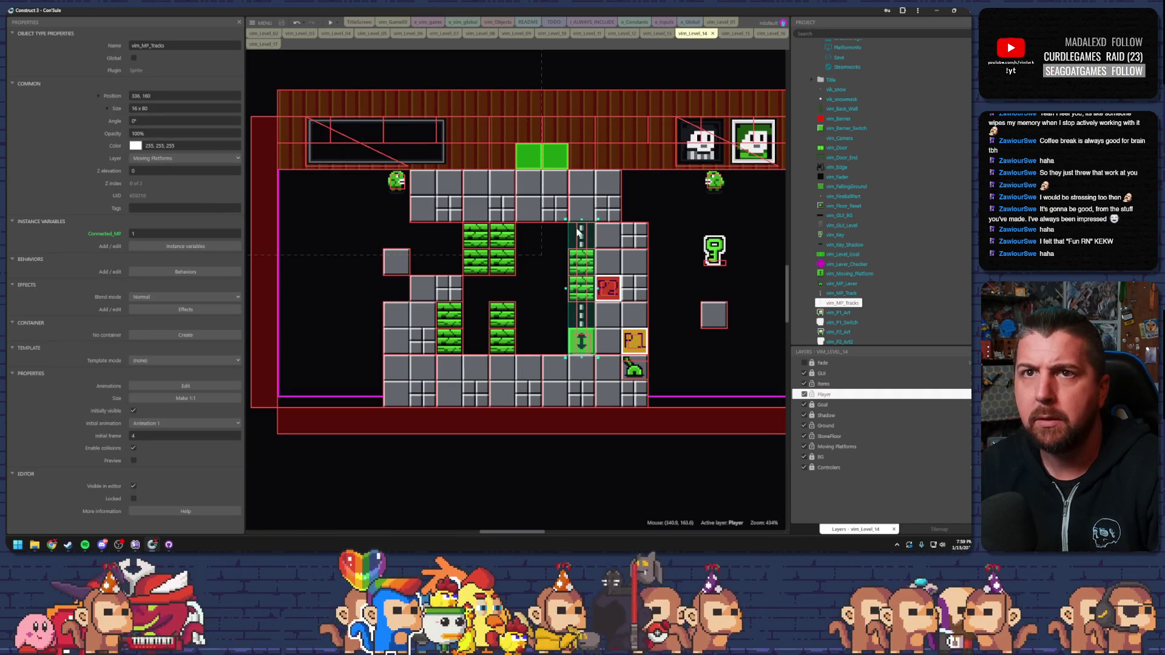
pyautogui.click(512, 34)
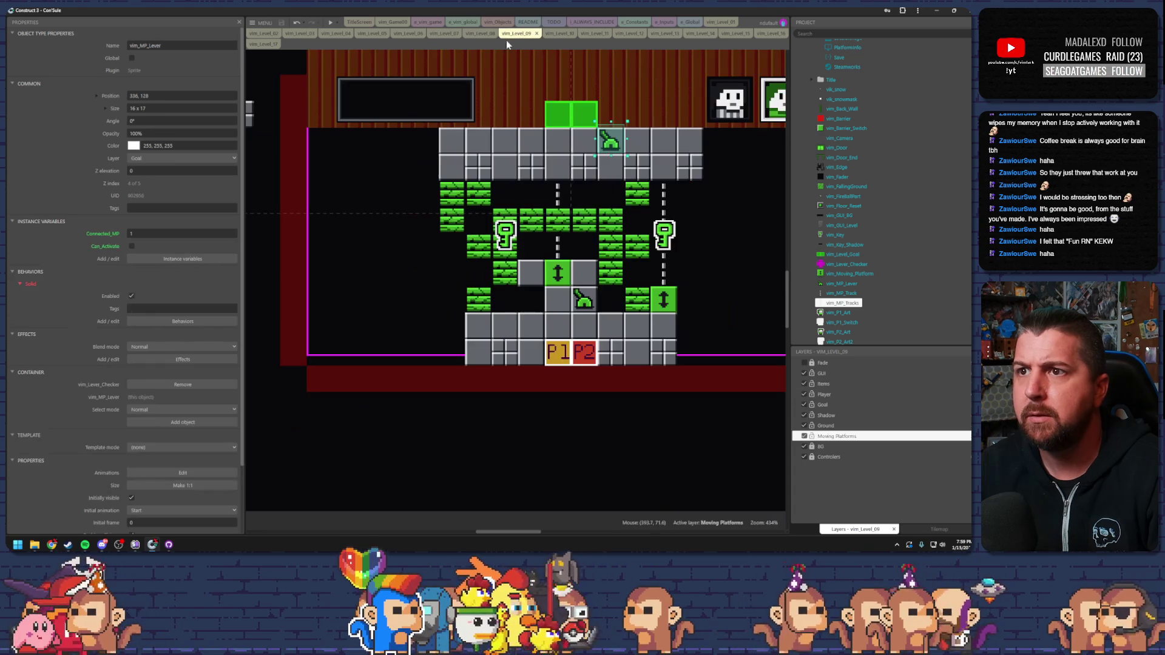
pyautogui.click(558, 201)
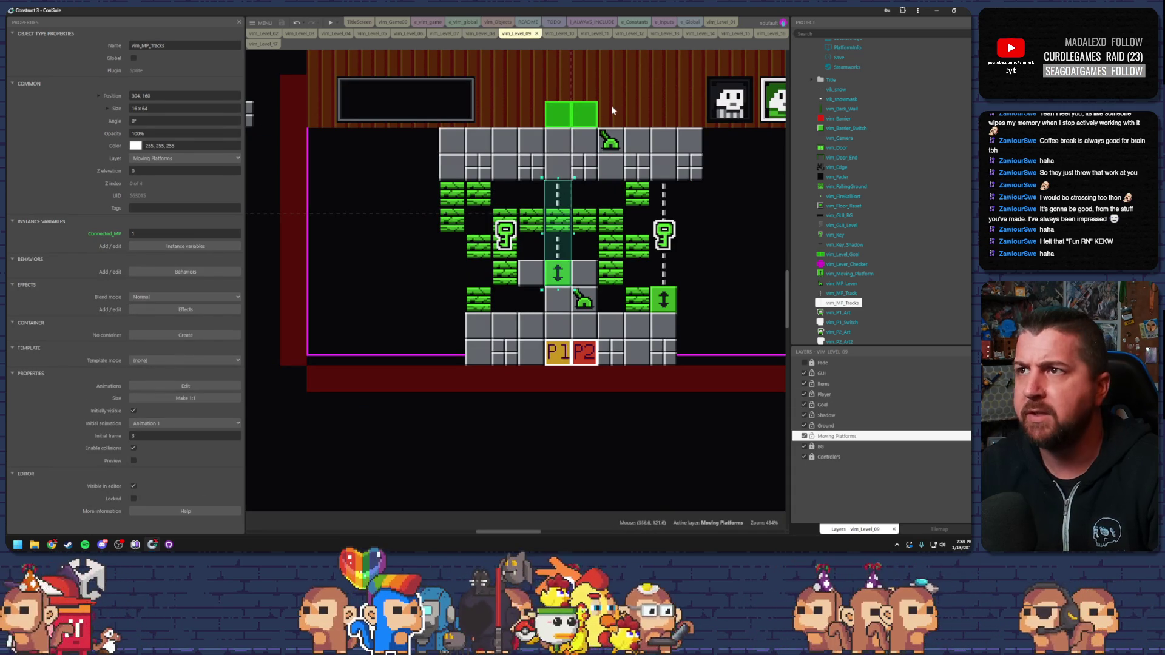
pyautogui.click(693, 34)
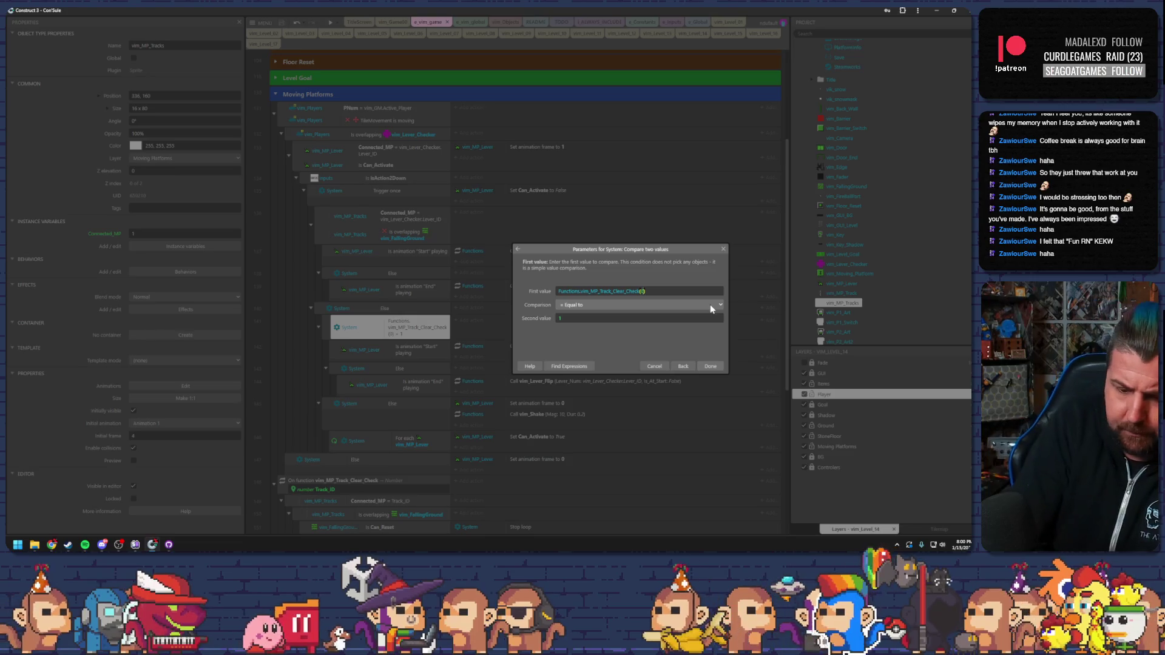
# Set First value to Functions.vim_MP_Track_Clear_Check(vim_MP_Tracks.Connected_MP), confirm, and preview with F5.
pyautogui.write('_mp')
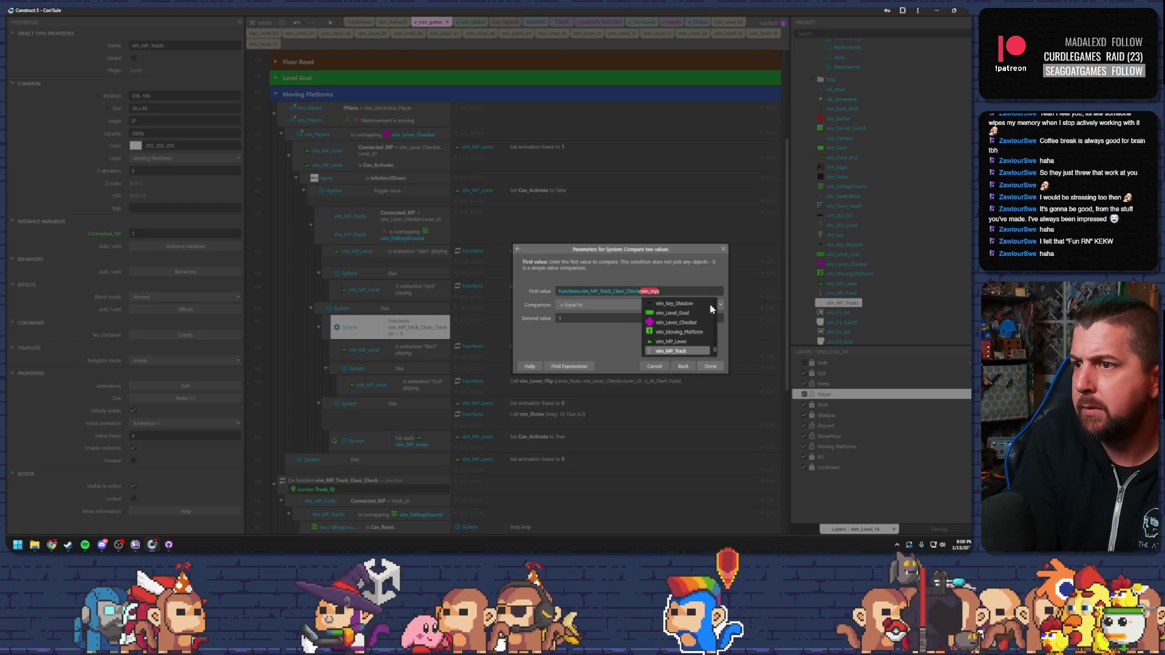
pyautogui.press('Return')
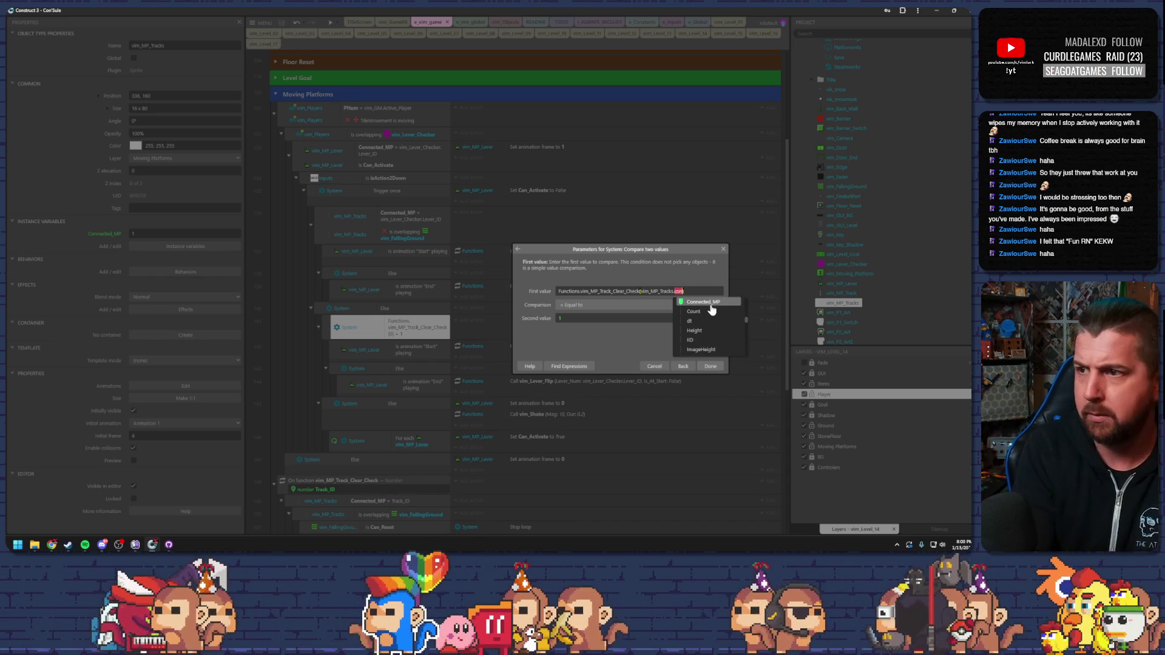
pyautogui.press('Return')
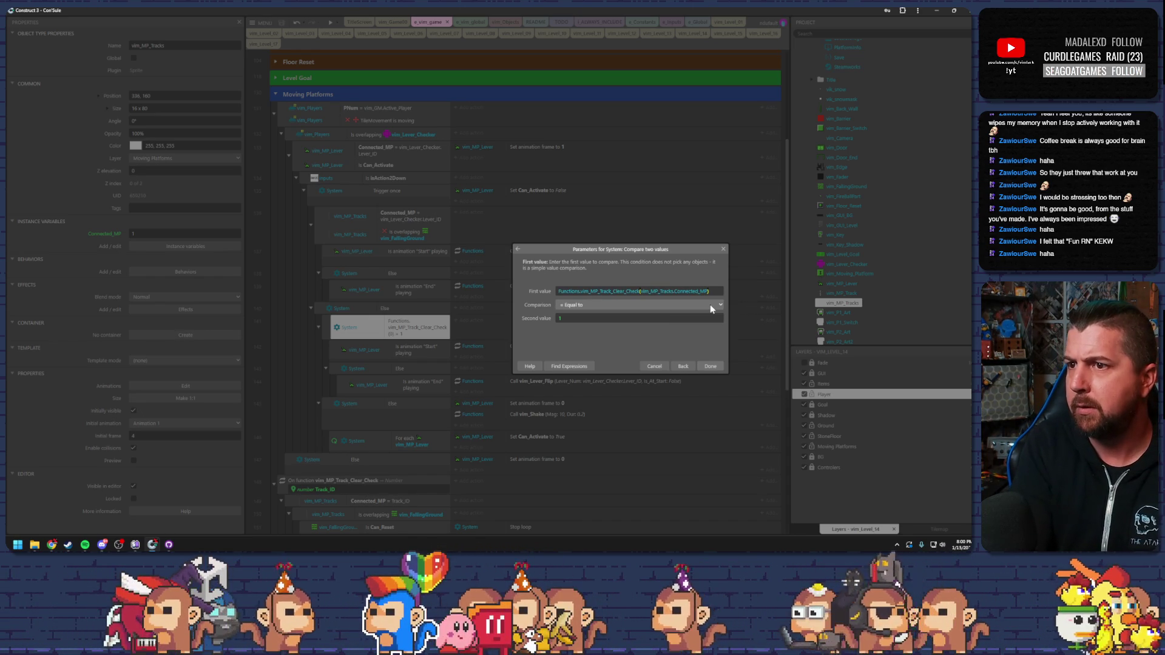
pyautogui.press('Return')
pyautogui.press('F5')
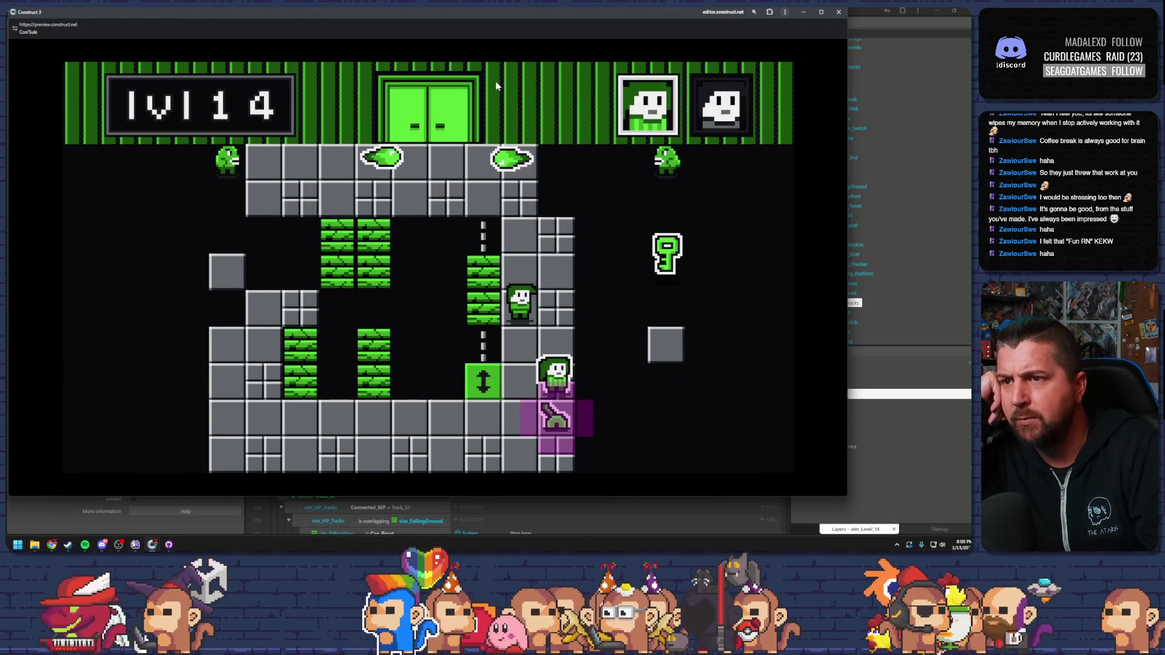
# Ride the track block up and down with both characters until stepping off resets the level.
pyautogui.press('Left')
pyautogui.press('Tab')
pyautogui.press('Up')
pyautogui.press('Right')
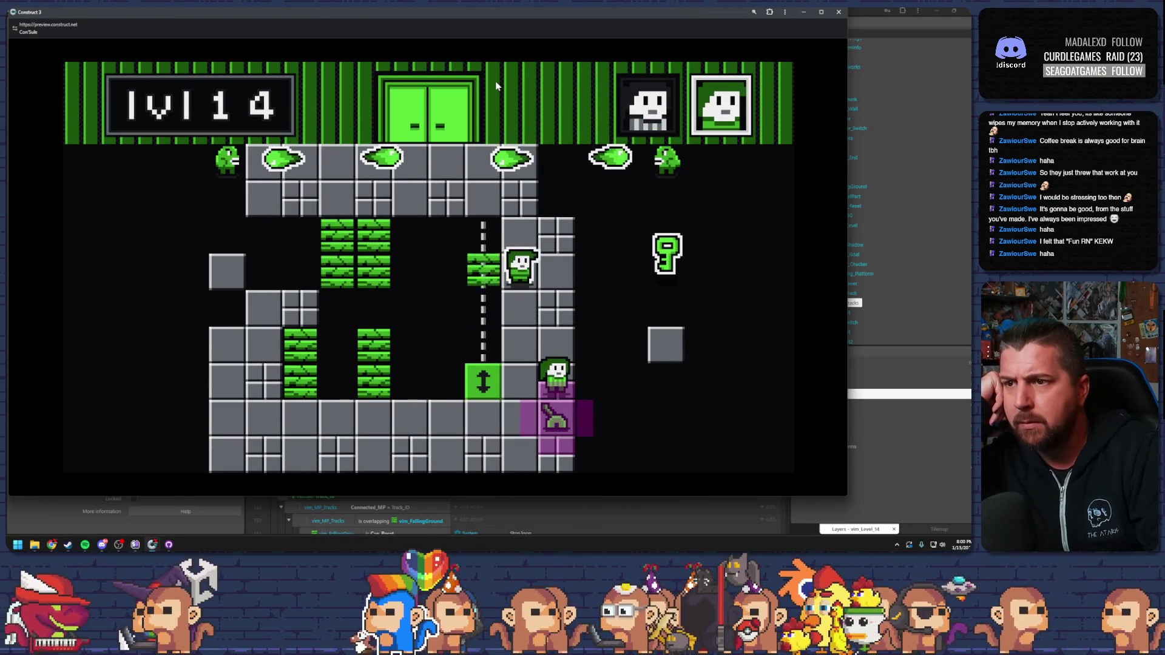
pyautogui.press('Tab')
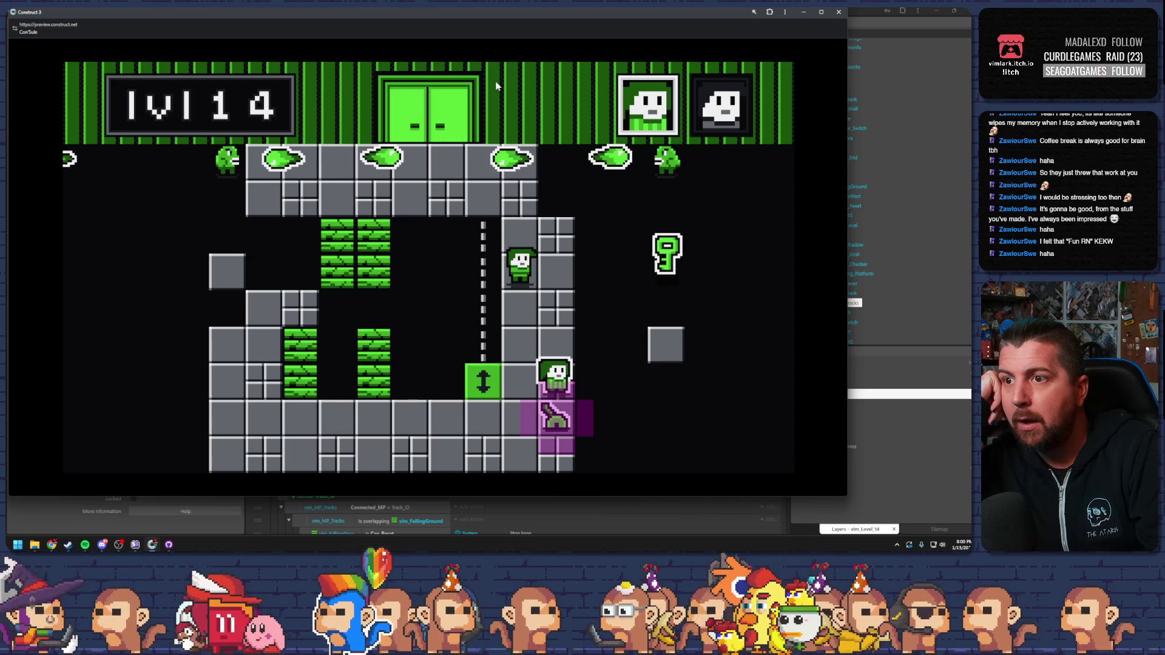
pyautogui.press('Tab')
pyautogui.press('Down')
pyautogui.press('Left')
pyautogui.press('Tab')
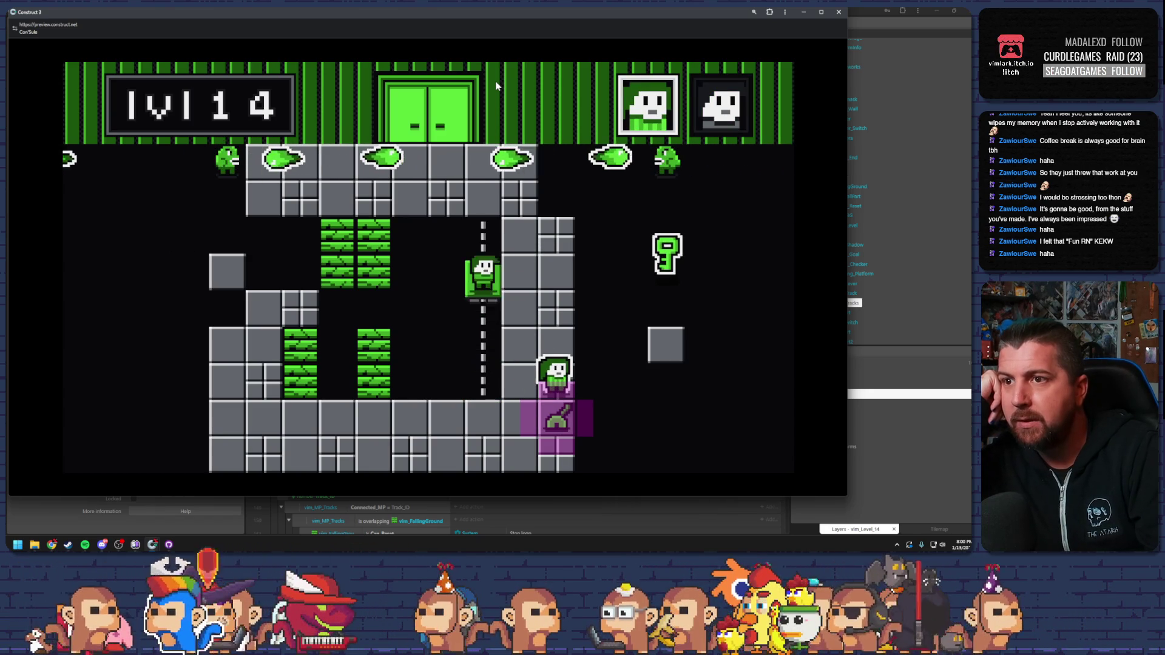
pyautogui.press('Down')
pyautogui.press('Right')
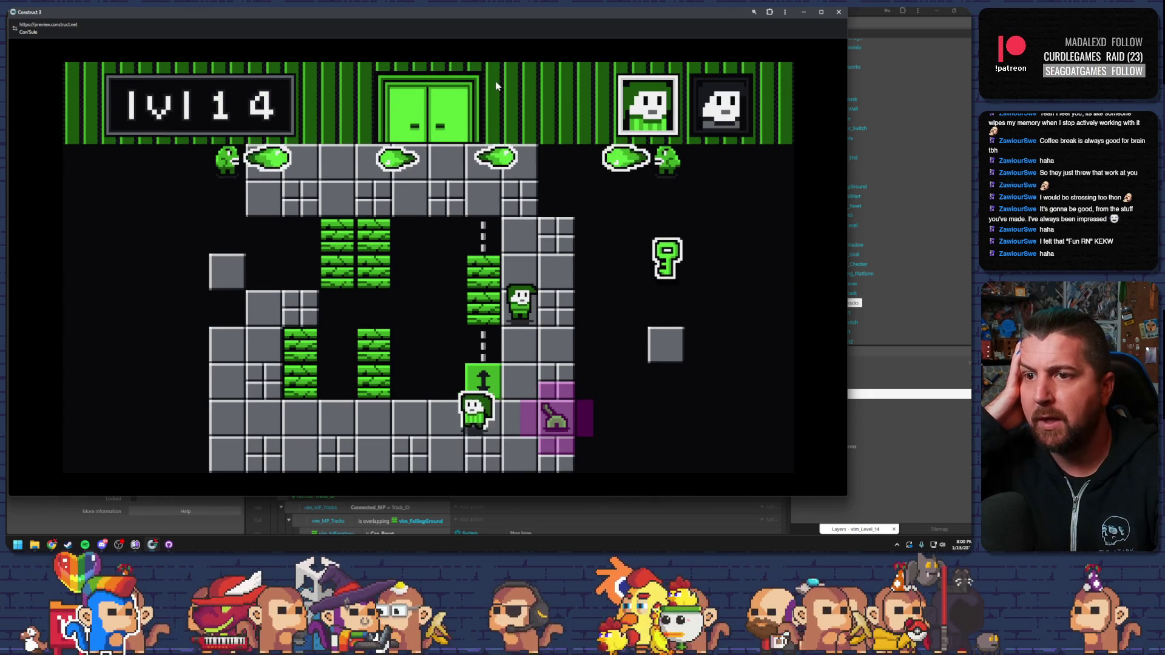
# Climb and drop down the green brick column, move the other character onto the ledge, then close.
pyautogui.press('Left')
pyautogui.press('Up')
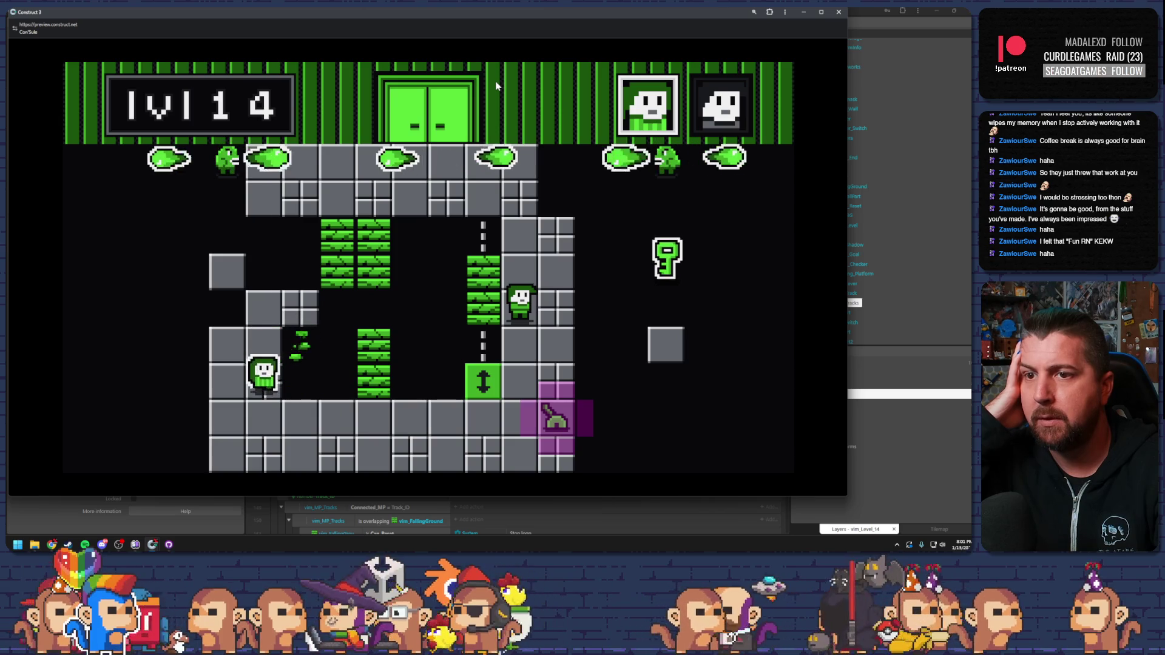
pyautogui.press('Right')
pyautogui.press('Right')
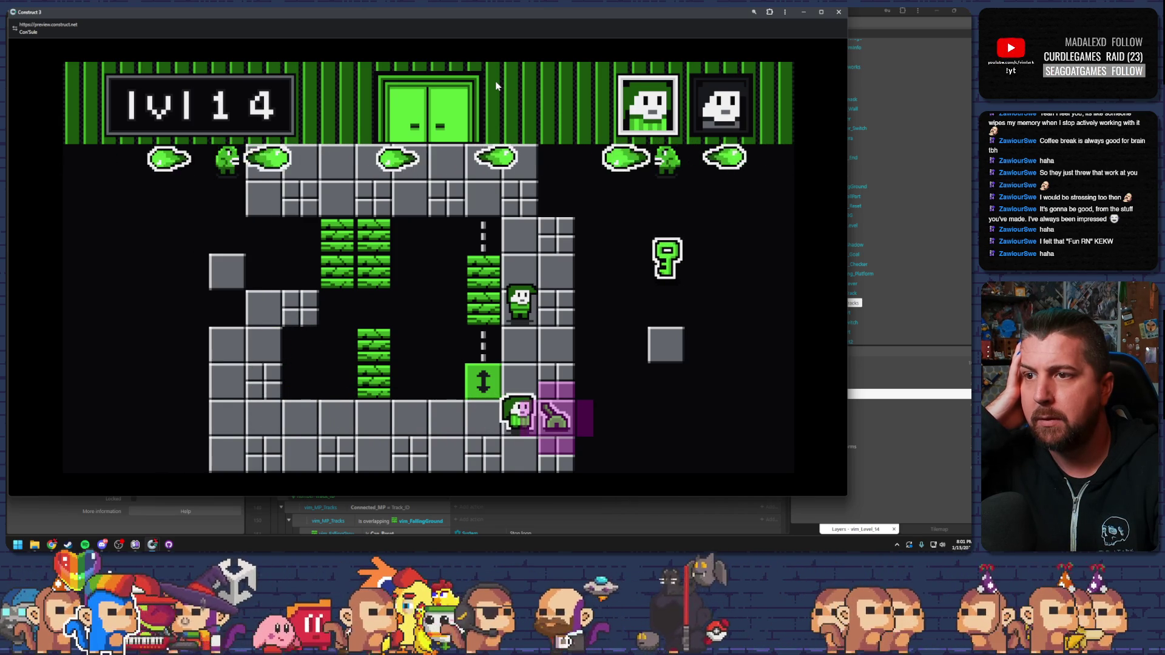
pyautogui.press('space')
pyautogui.press('Up')
pyautogui.press('Right')
pyautogui.press('space')
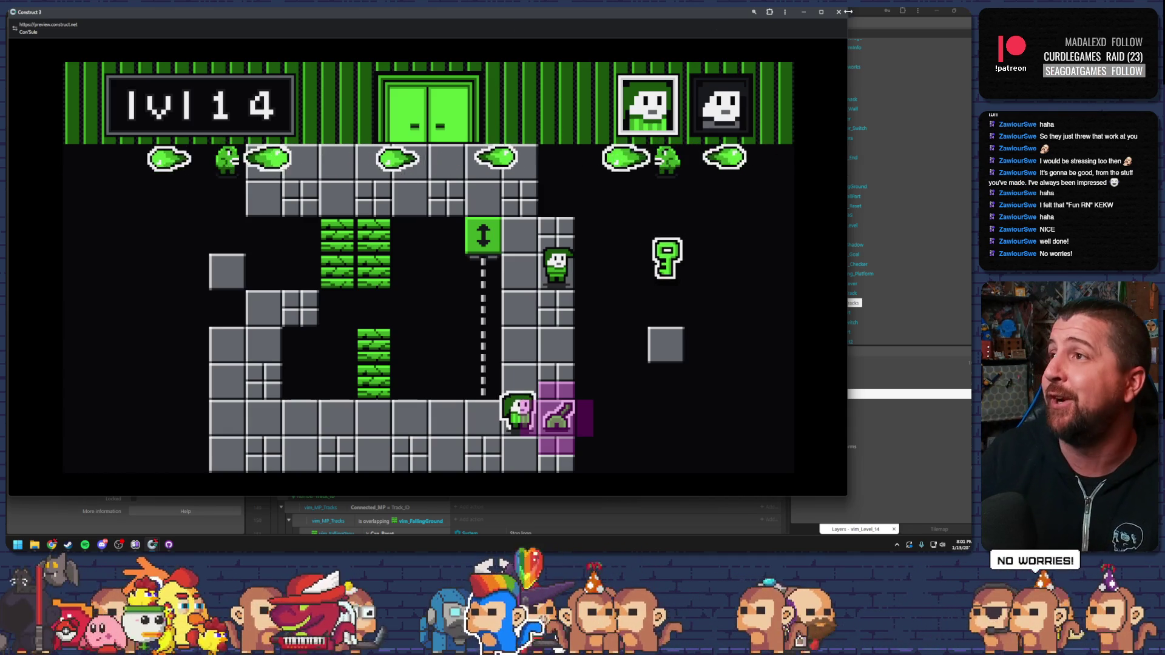
pyautogui.hotkey('alt', 'F4')
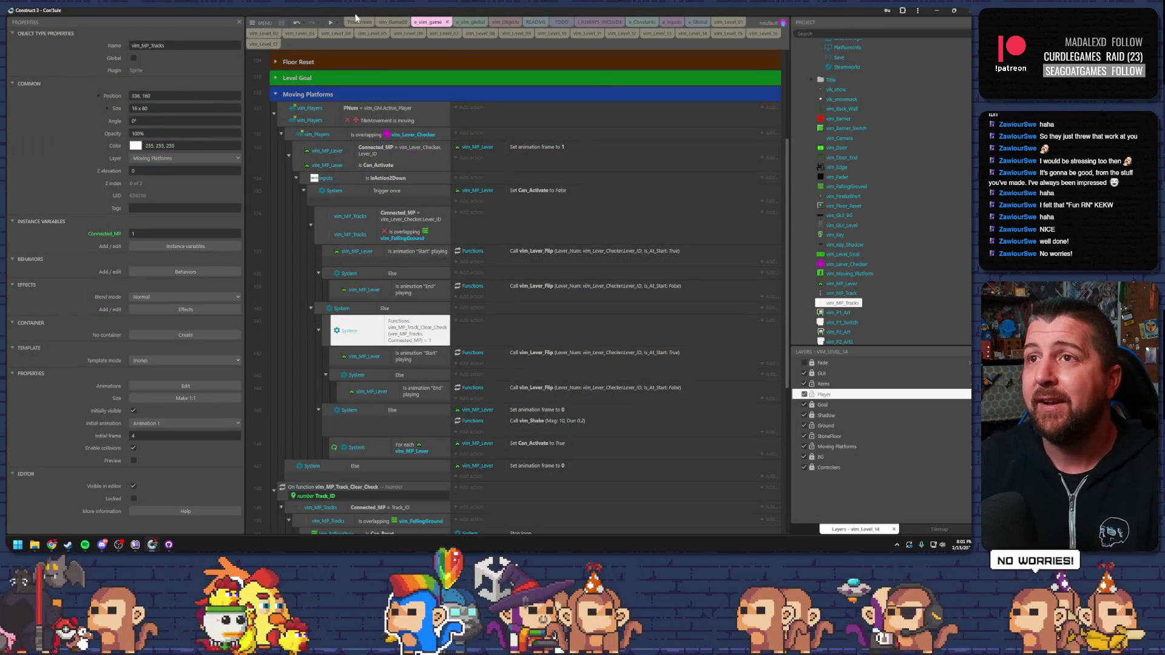
# In vim_Level_14, move the enemy down, the key toward the track, and the lever left.
pyautogui.click(692, 34)
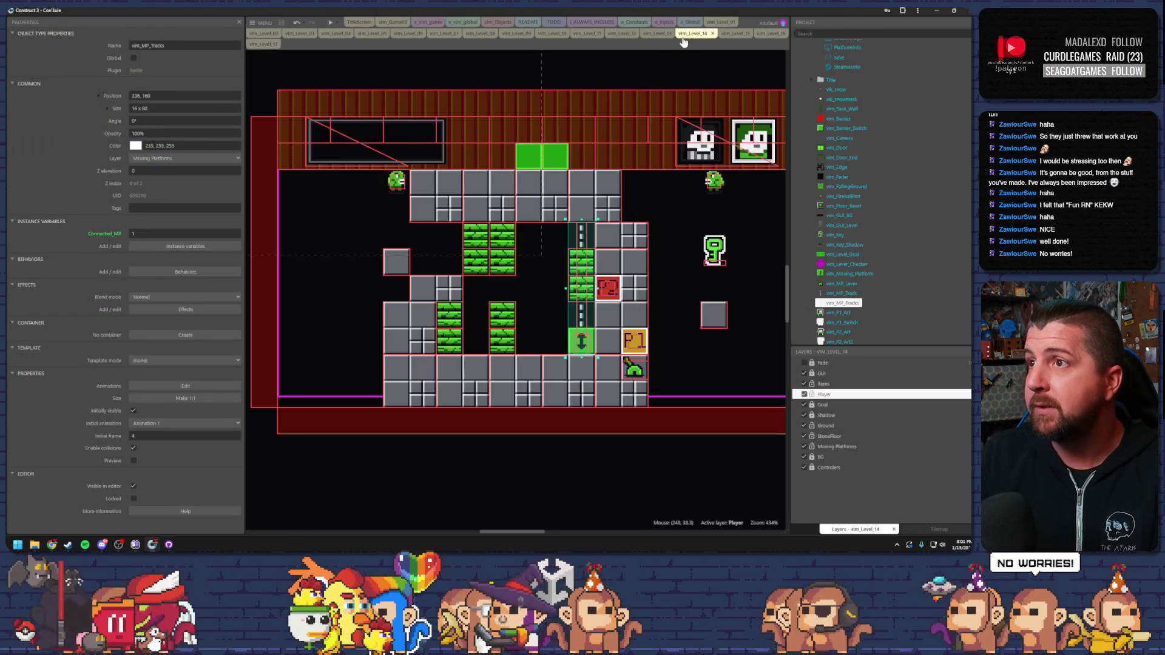
pyautogui.click(633, 340)
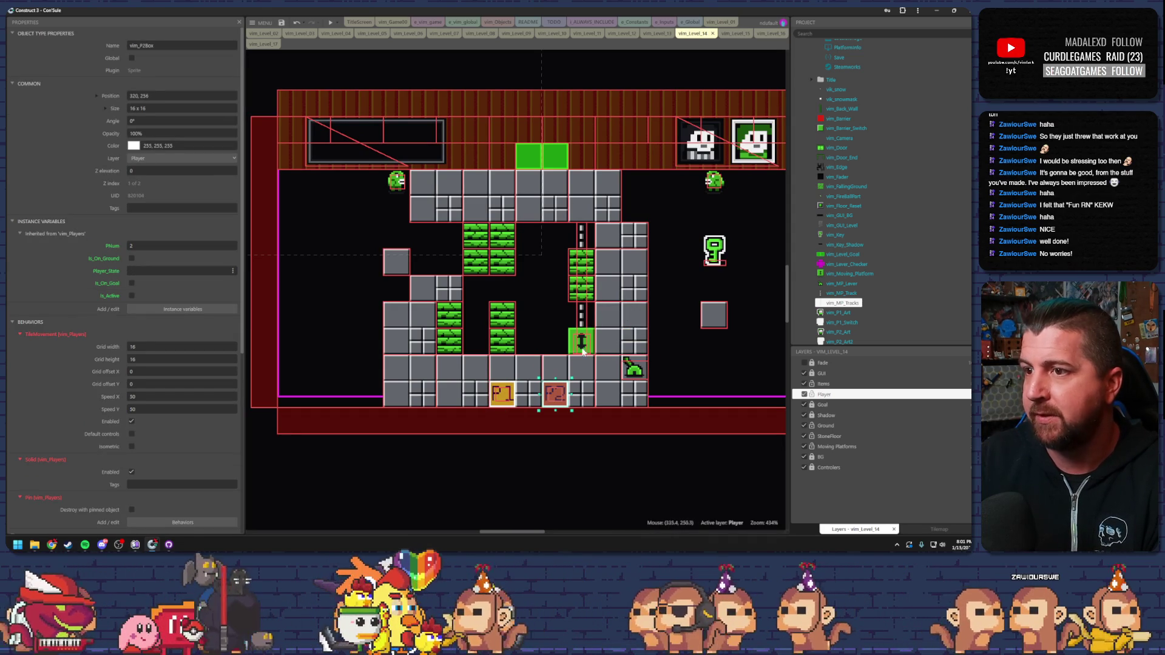
pyautogui.click(430, 291)
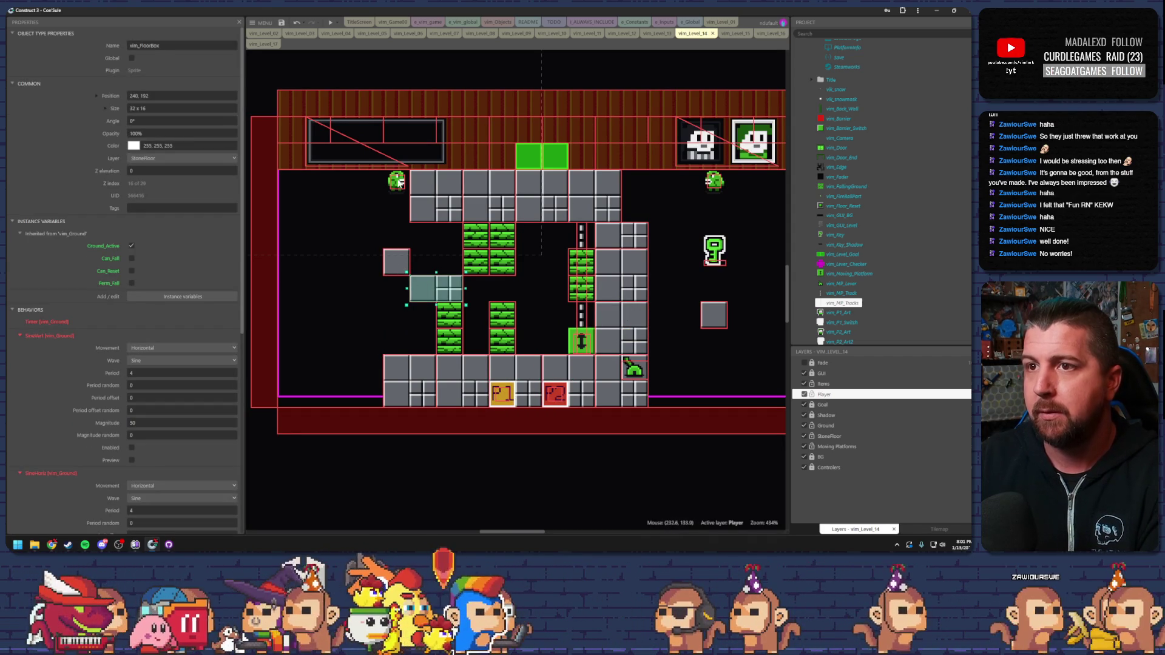
pyautogui.moveTo(401, 172); pyautogui.dragTo(393, 250)
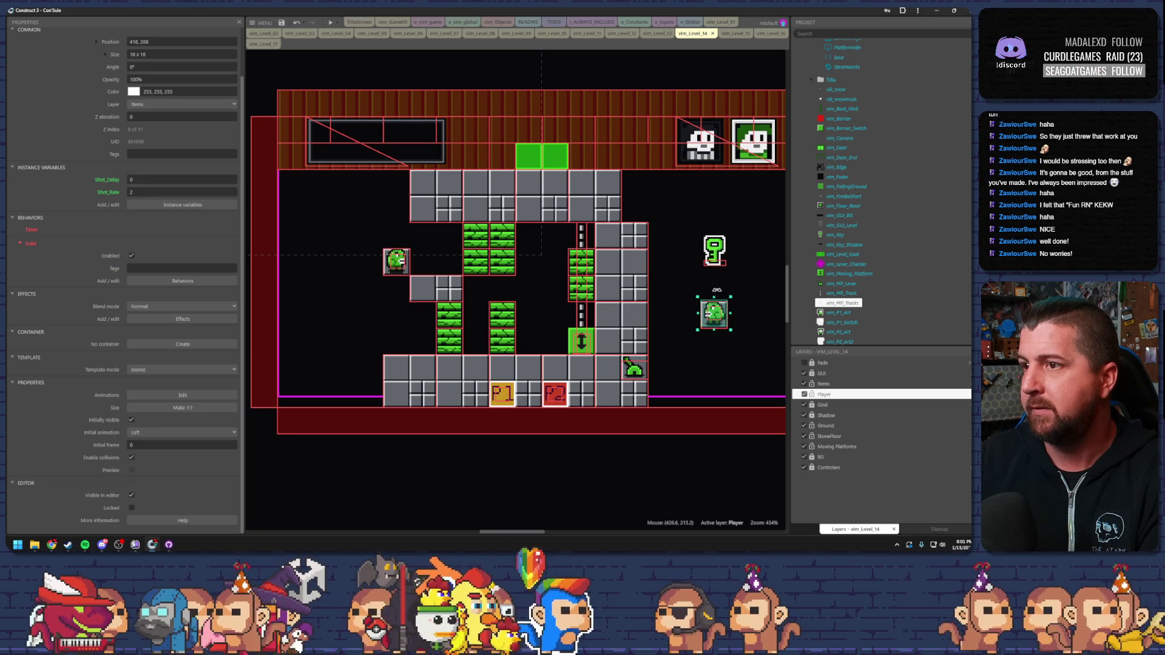
pyautogui.moveTo(714, 249); pyautogui.dragTo(634, 277)
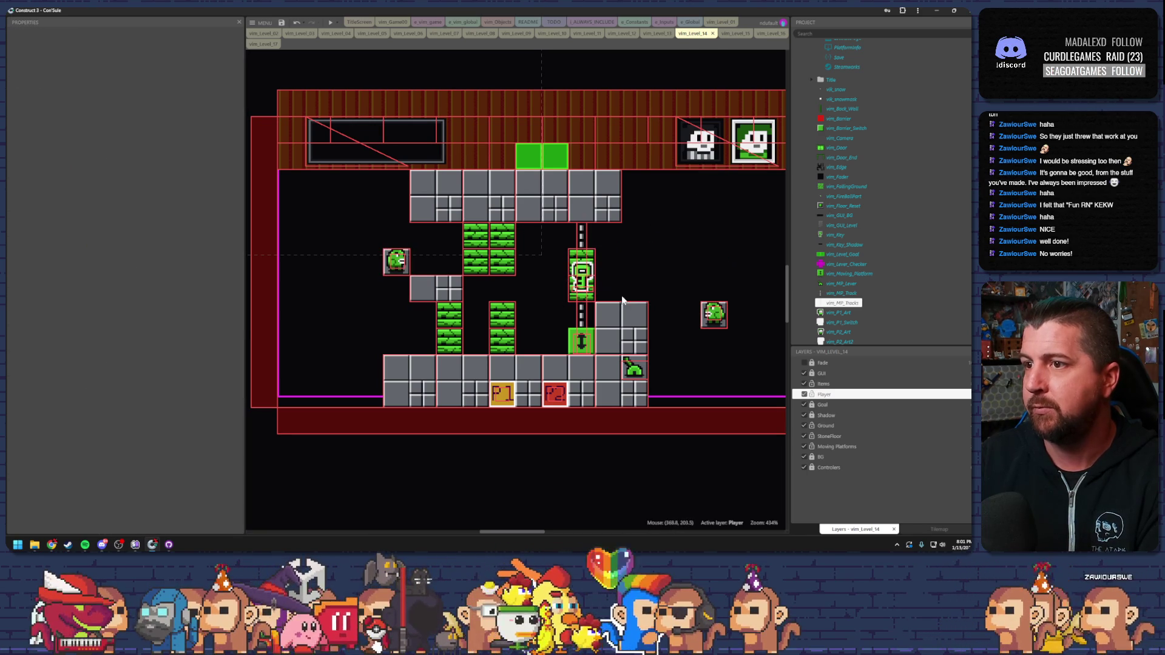
pyautogui.moveTo(633, 368); pyautogui.dragTo(502, 314)
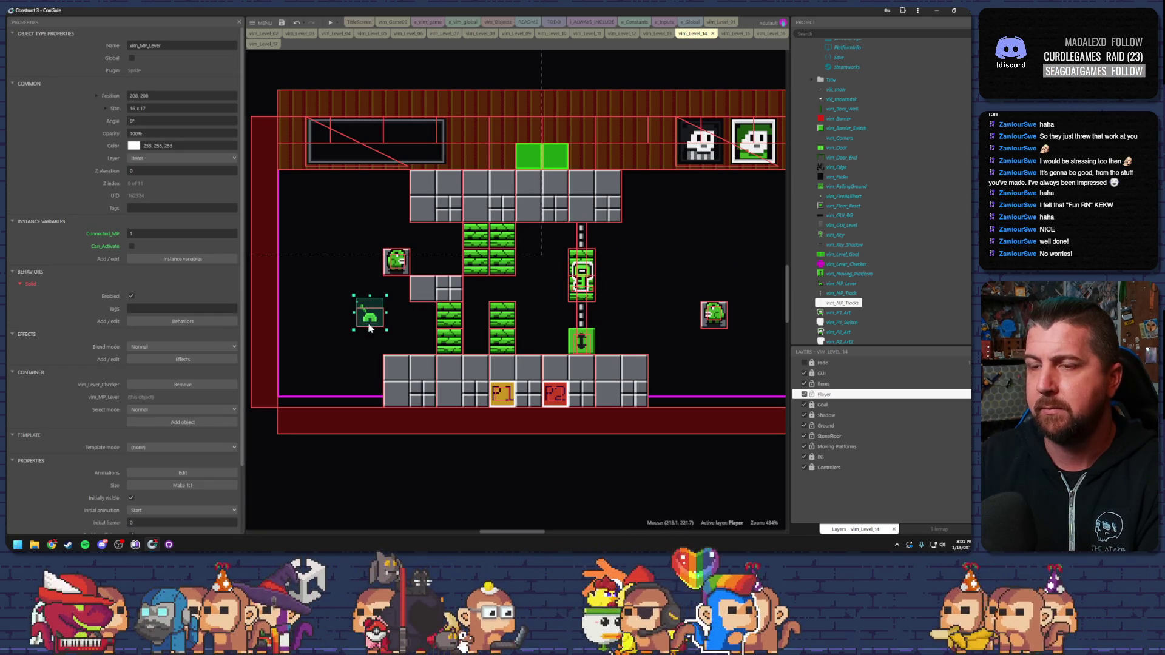
# Shift the grey floor block so the lever sits on a left ledge.
pyautogui.click(435, 290)
pyautogui.moveTo(435, 297)
pyautogui.mouseDown()
pyautogui.moveTo(369, 290)
pyautogui.moveTo(384, 294)
pyautogui.mouseUp()
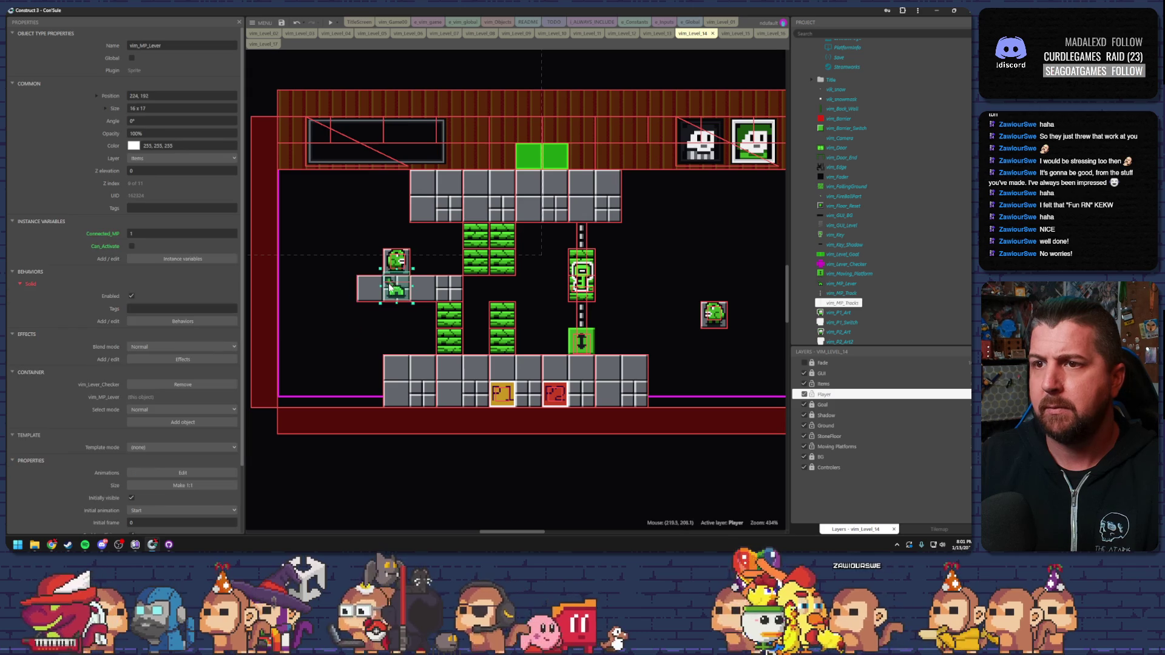
pyautogui.click(467, 263)
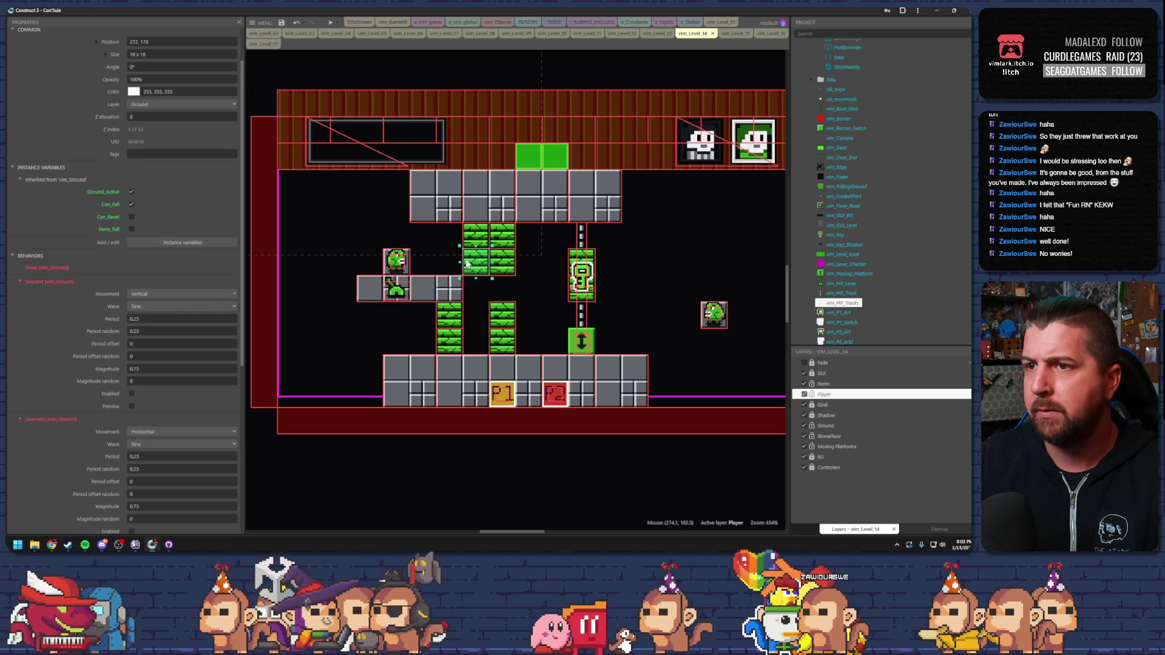
pyautogui.moveTo(442, 292); pyautogui.dragTo(455, 292)
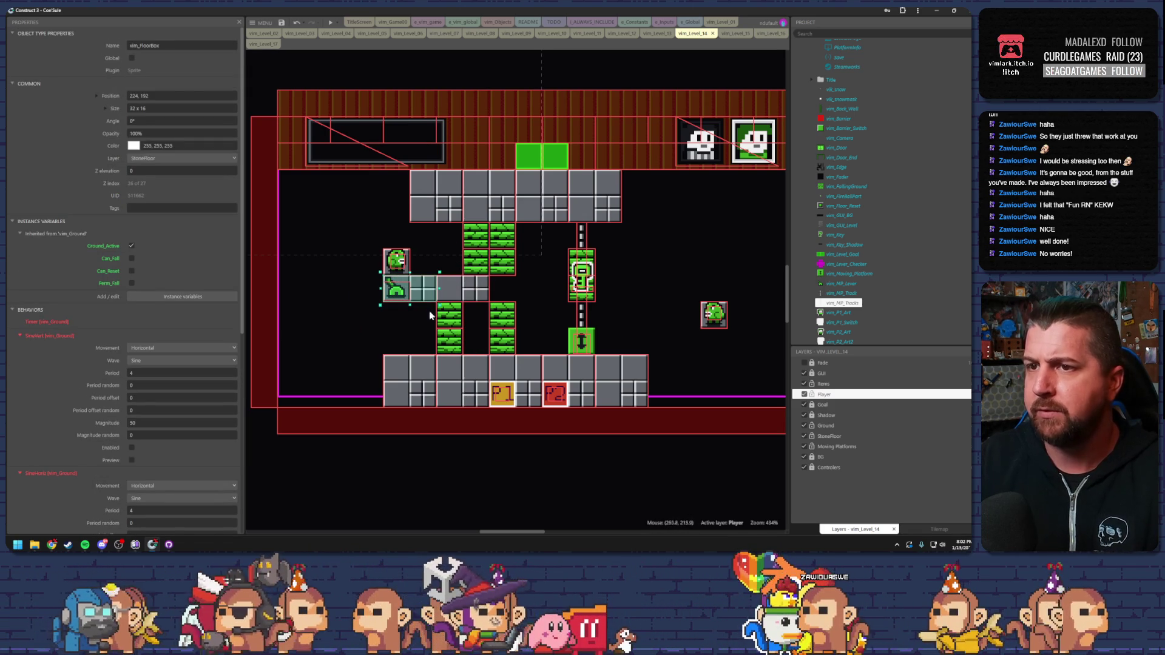
# Delete the green brick column blocks, then preview the edited level 14.
pyautogui.click(498, 327)
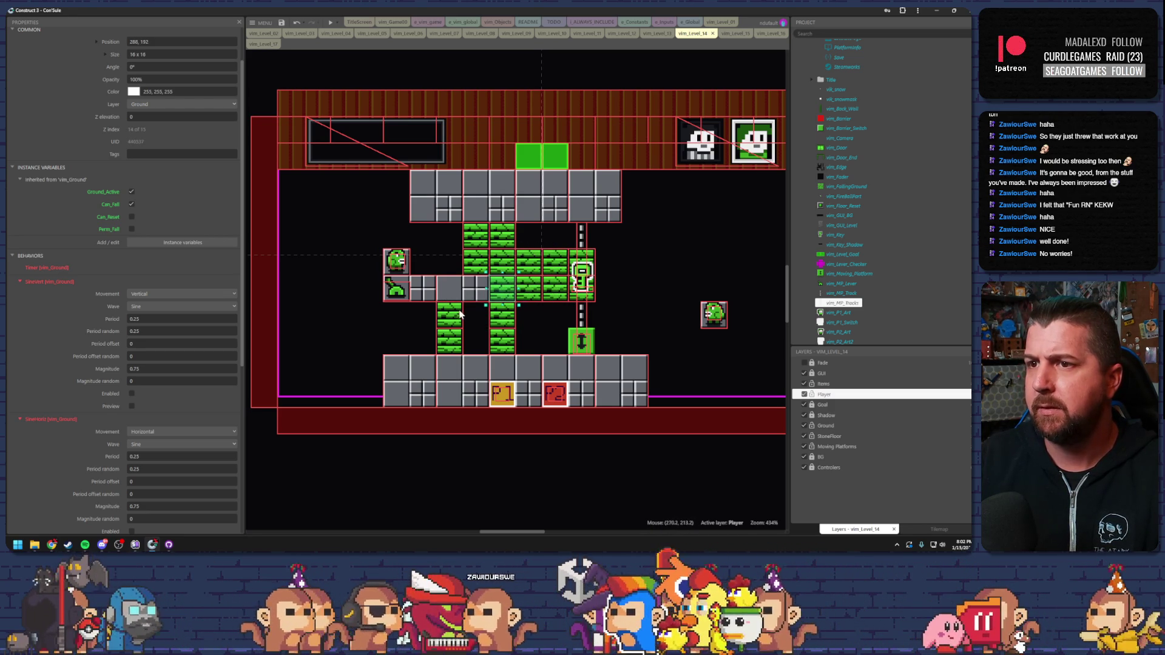
pyautogui.press('Delete')
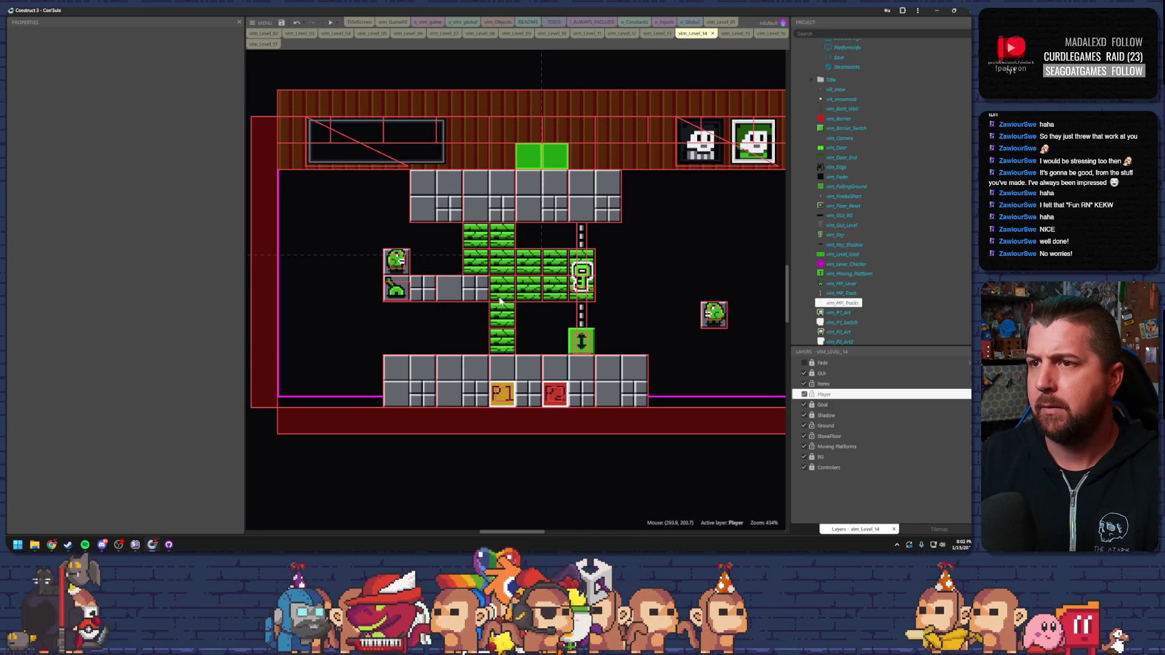
pyautogui.click(509, 326)
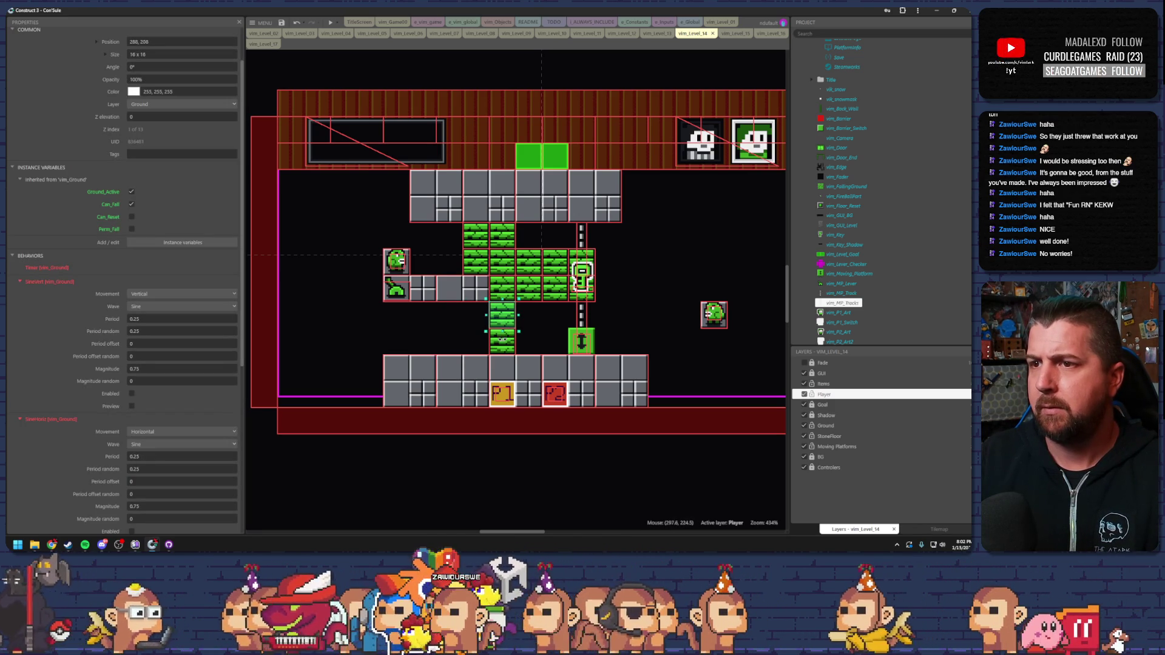
pyautogui.keyDown('ctrl'); pyautogui.click(505, 335); pyautogui.keyUp('ctrl')
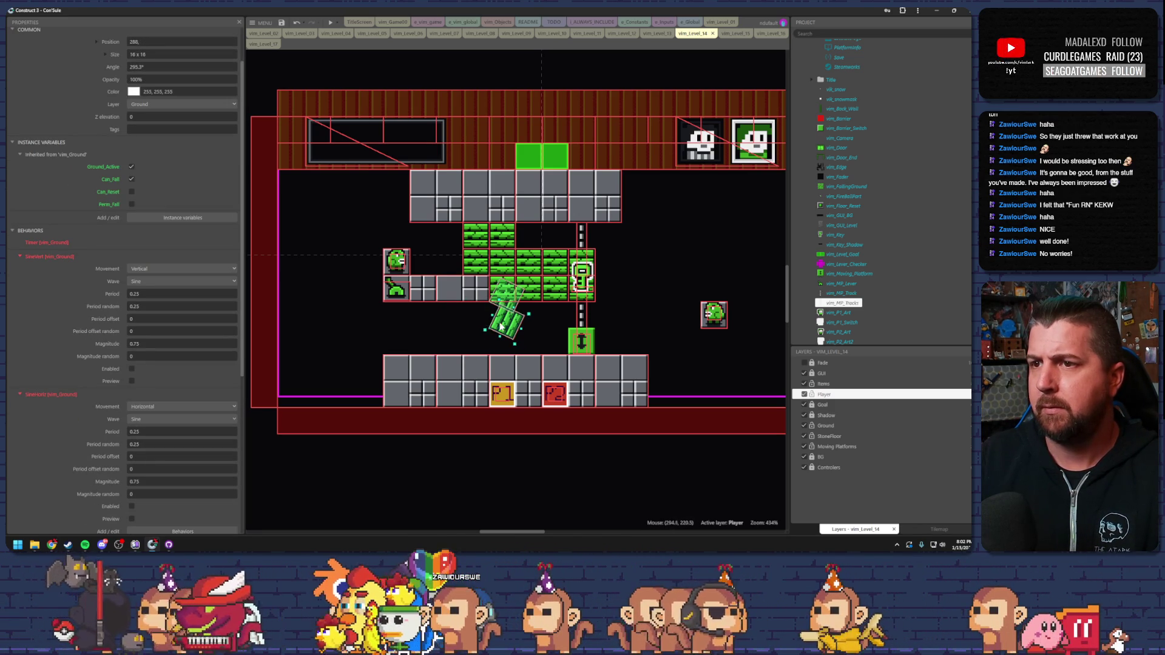
pyautogui.click(407, 294)
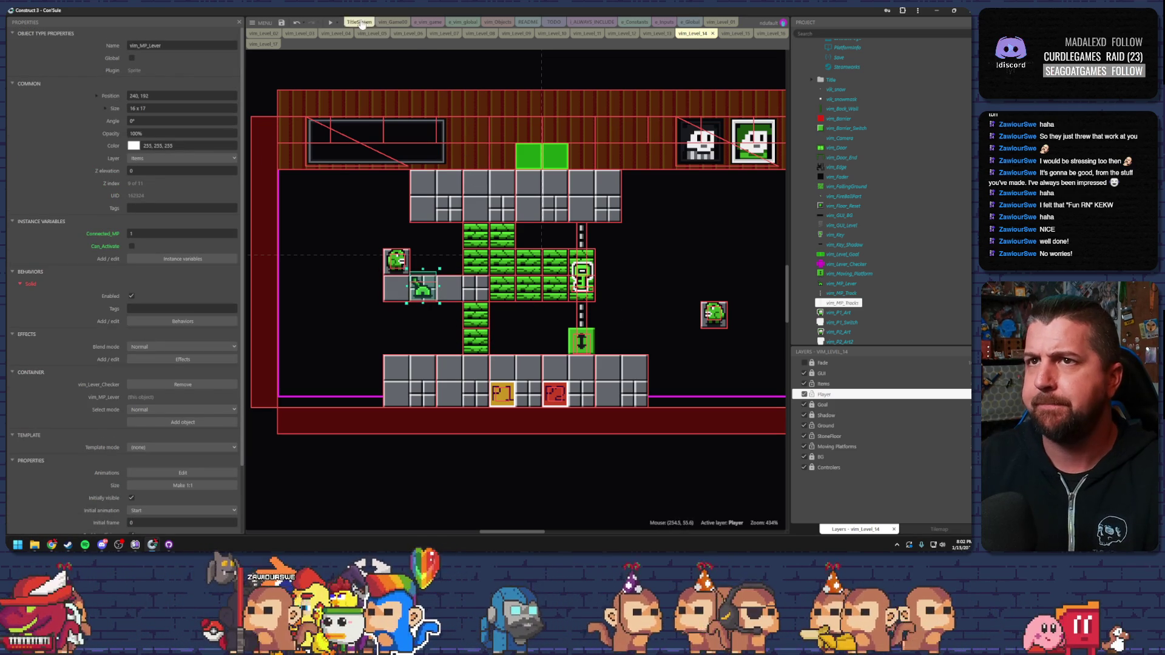
pyautogui.click(329, 23)
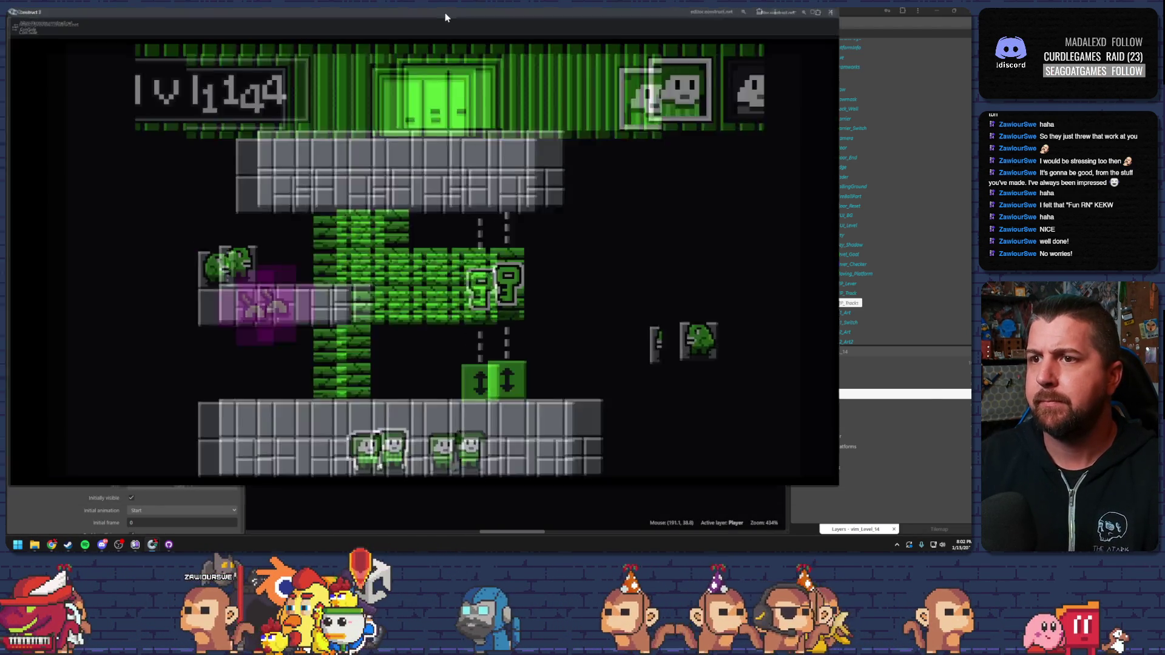
# Test level 14 by climbing the green column and pushing through the grass, then exit the preview.
pyautogui.press('Left')
pyautogui.press('Up')
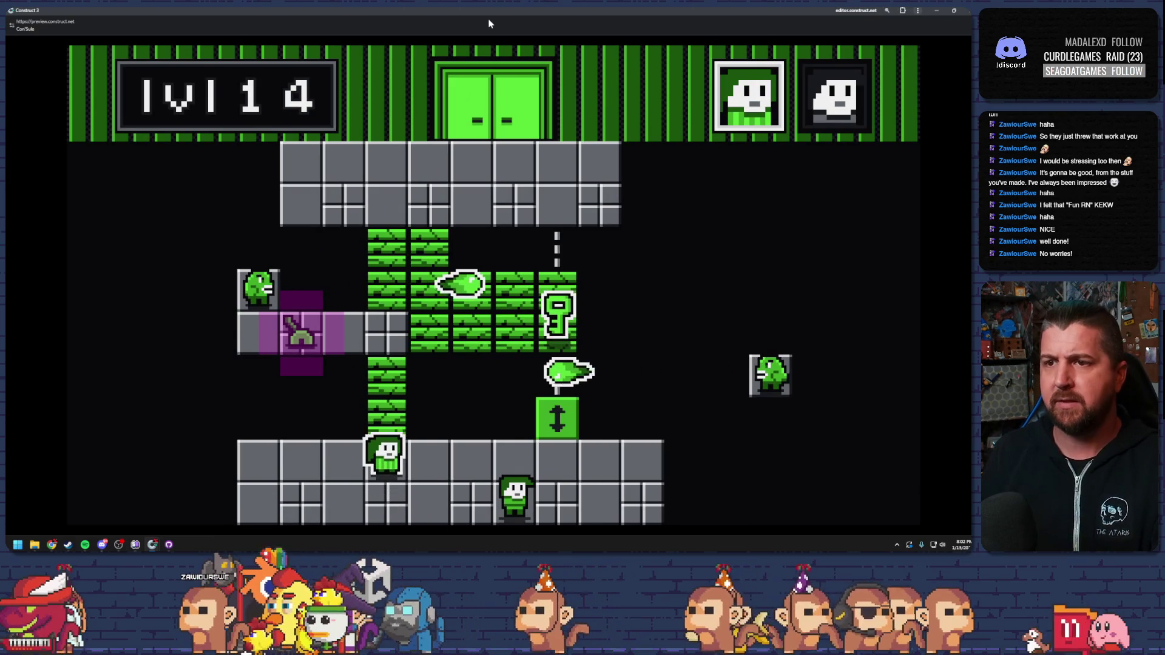
pyautogui.press('Up')
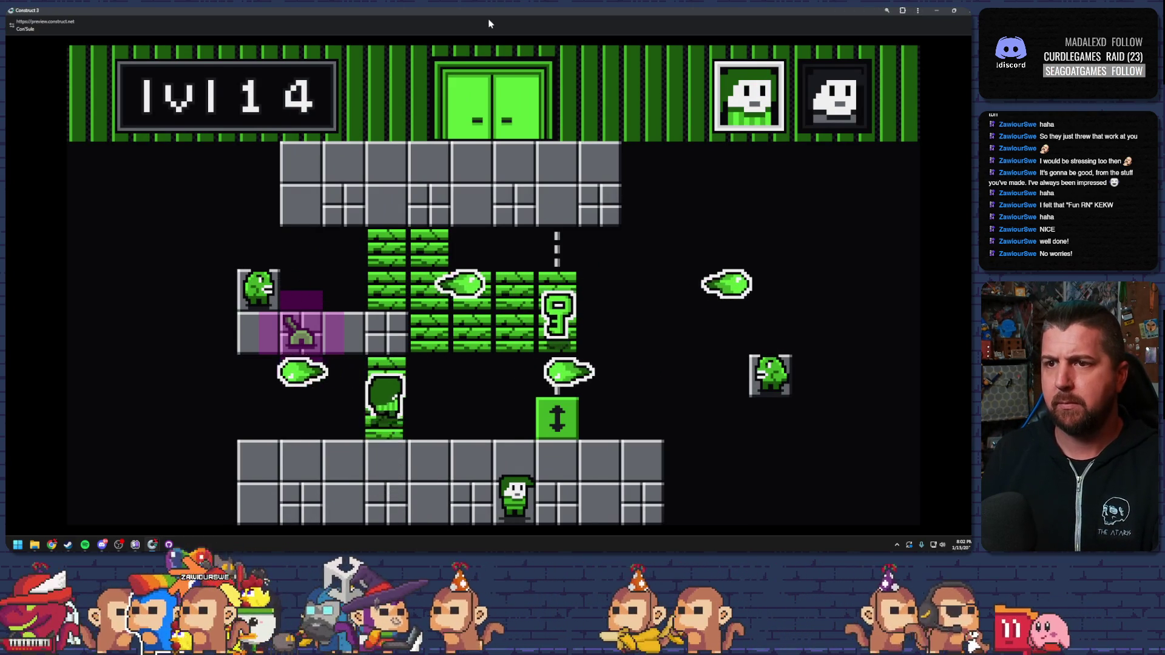
pyautogui.press('Up')
pyautogui.press('Left')
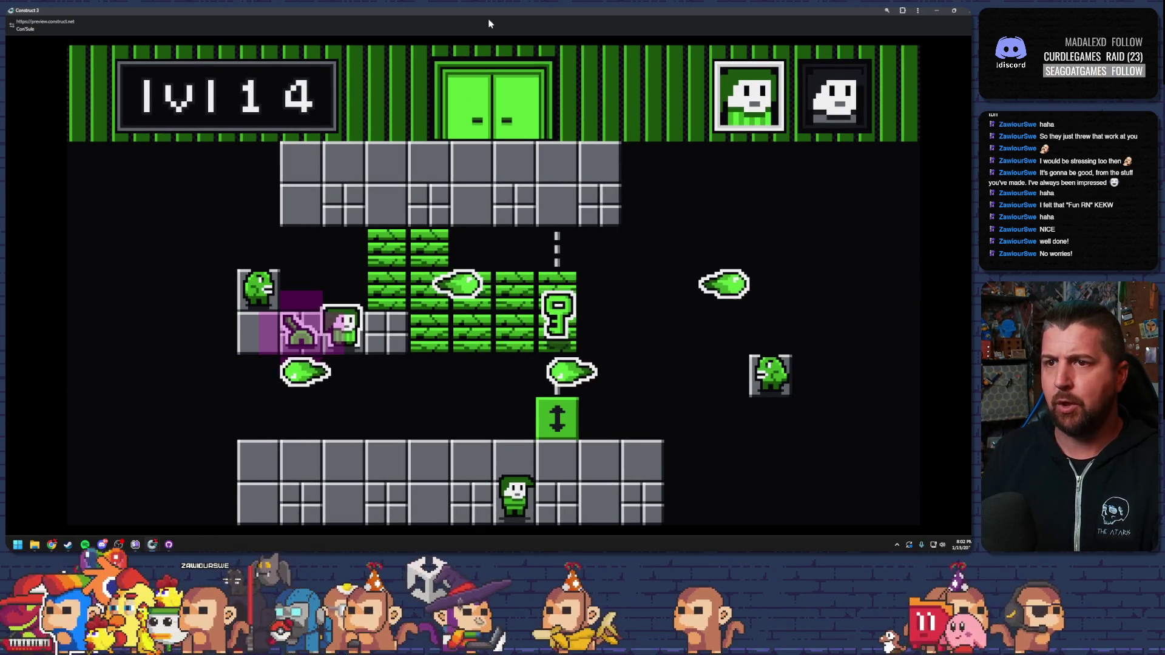
pyautogui.press('Tab')
pyautogui.press('Right')
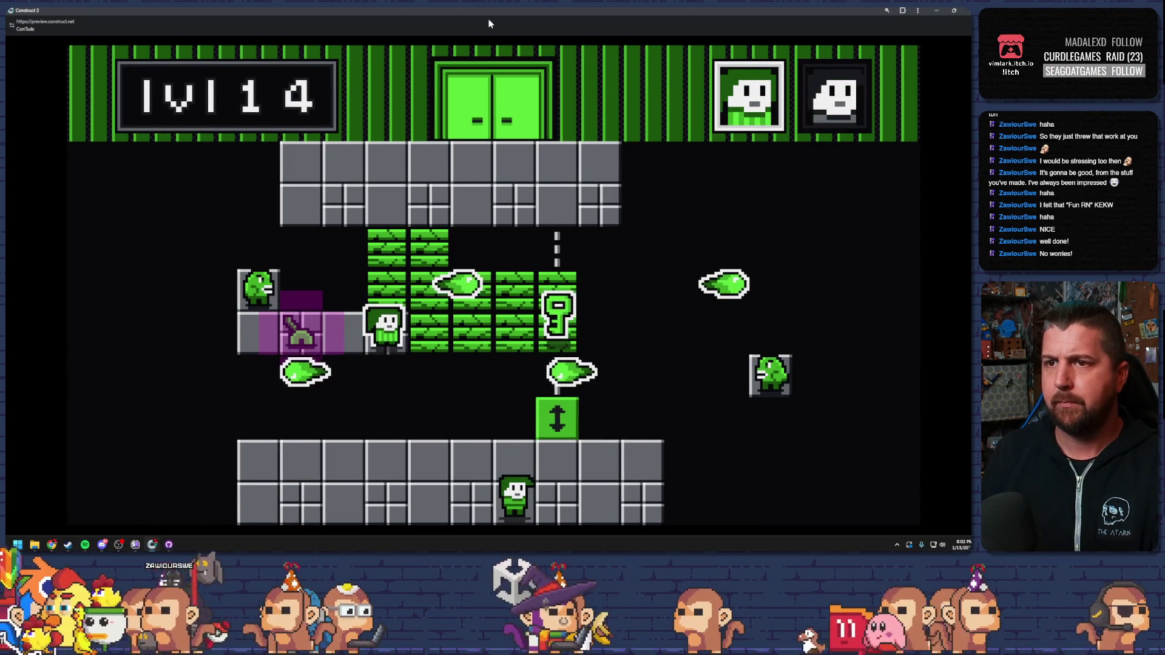
pyautogui.press('Right')
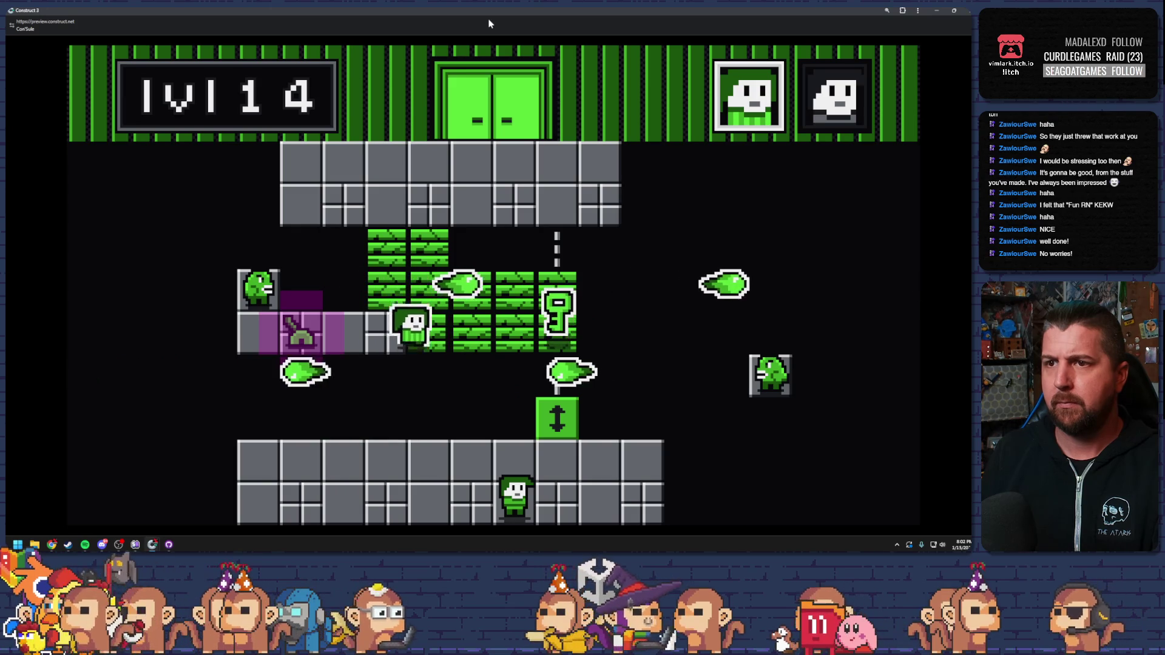
pyautogui.press('Right')
pyautogui.press('Right')
pyautogui.press('Right')
pyautogui.press('Down')
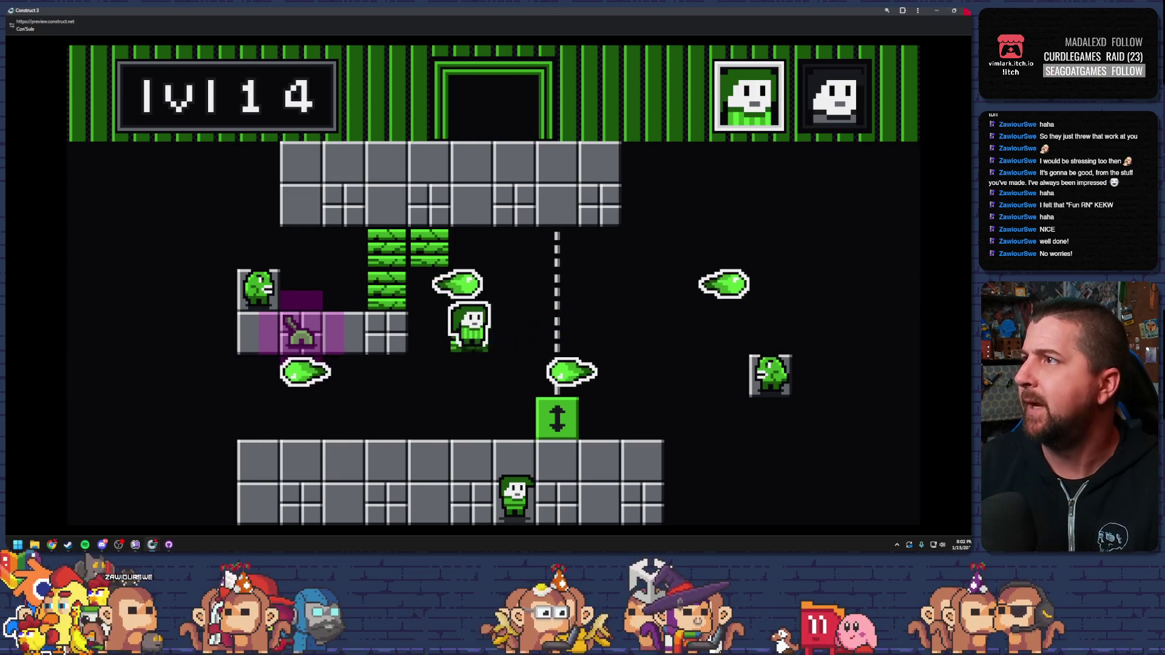
pyautogui.hotkey('alt', 'F4')
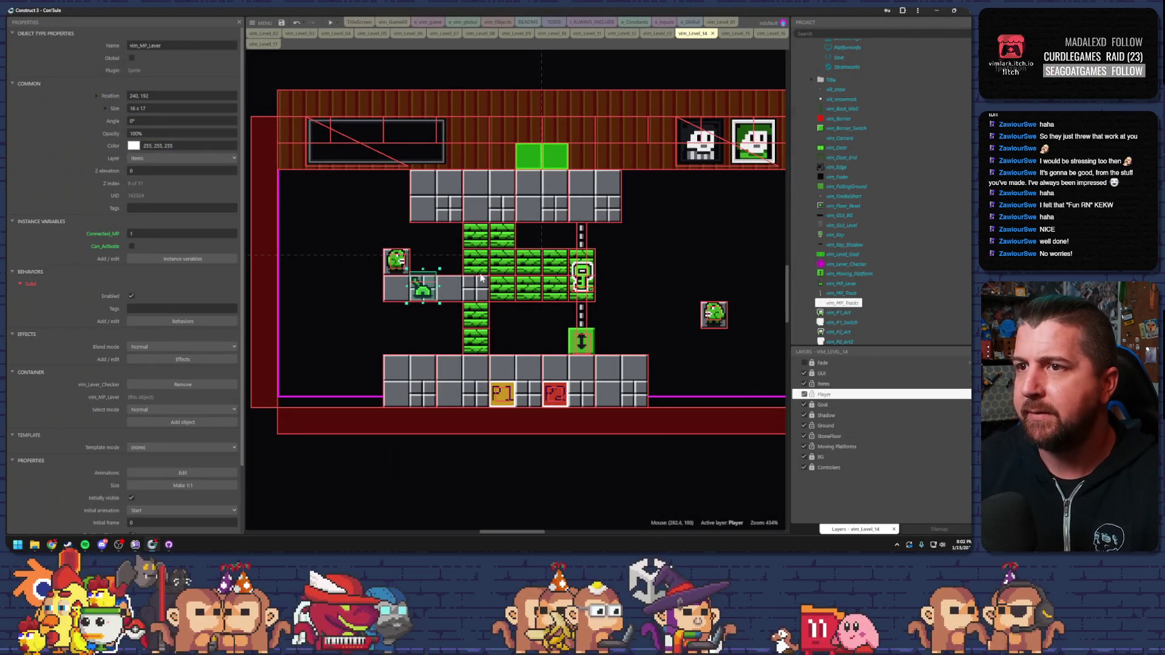
# Delete the green ground tile beside the lever and relaunch the level 14 preview.
pyautogui.click(504, 291)
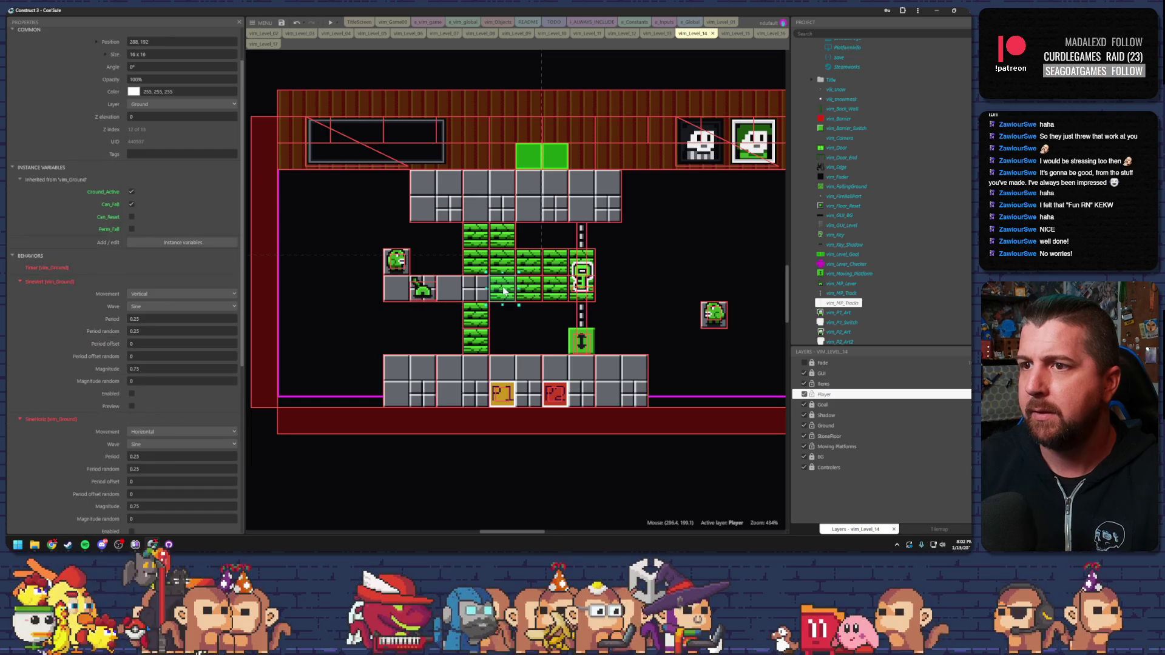
pyautogui.press('Delete')
pyautogui.click(463, 295)
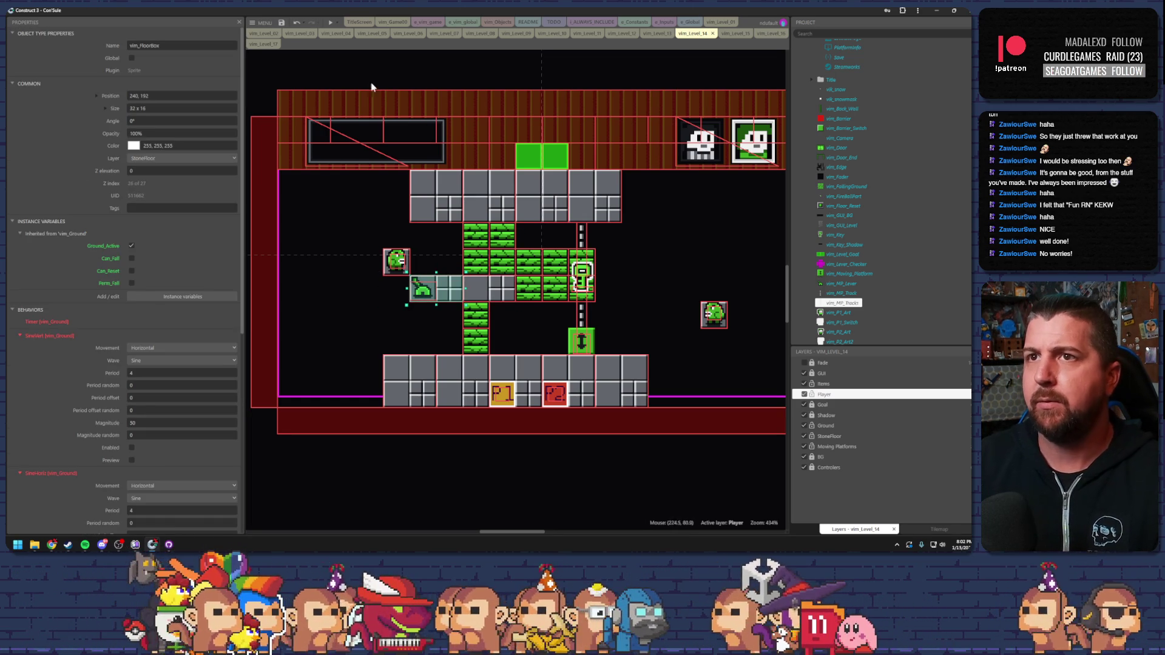
pyautogui.click(329, 23)
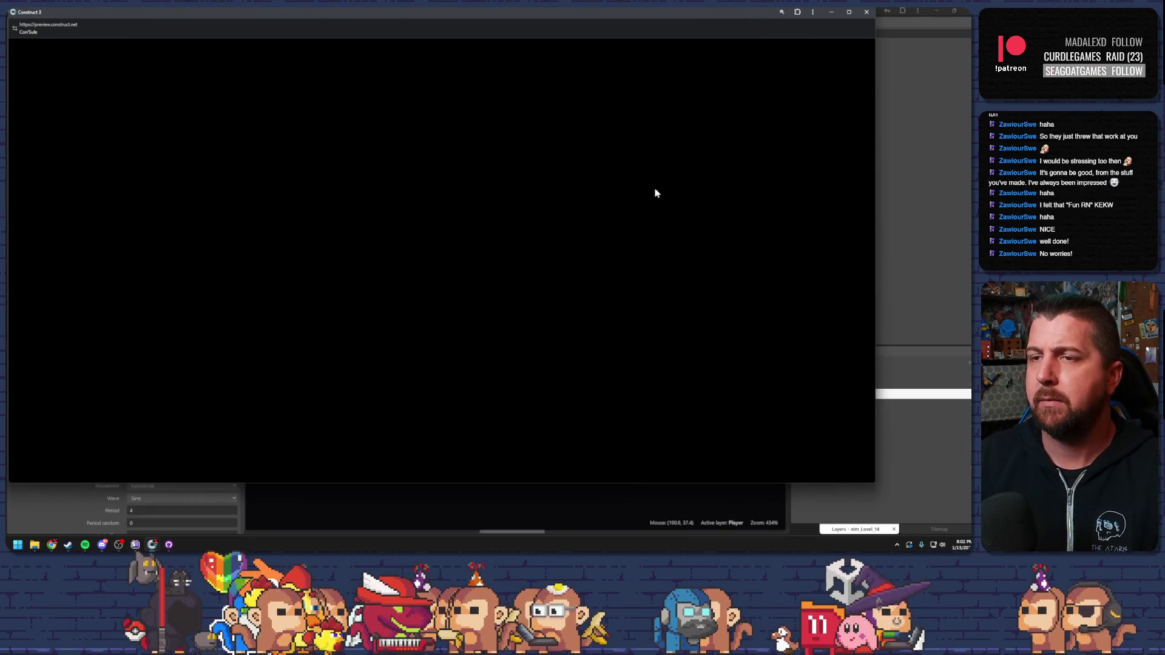
# Move one player through the green column into the pink zone and the other onto the elevator.
pyautogui.press('k')
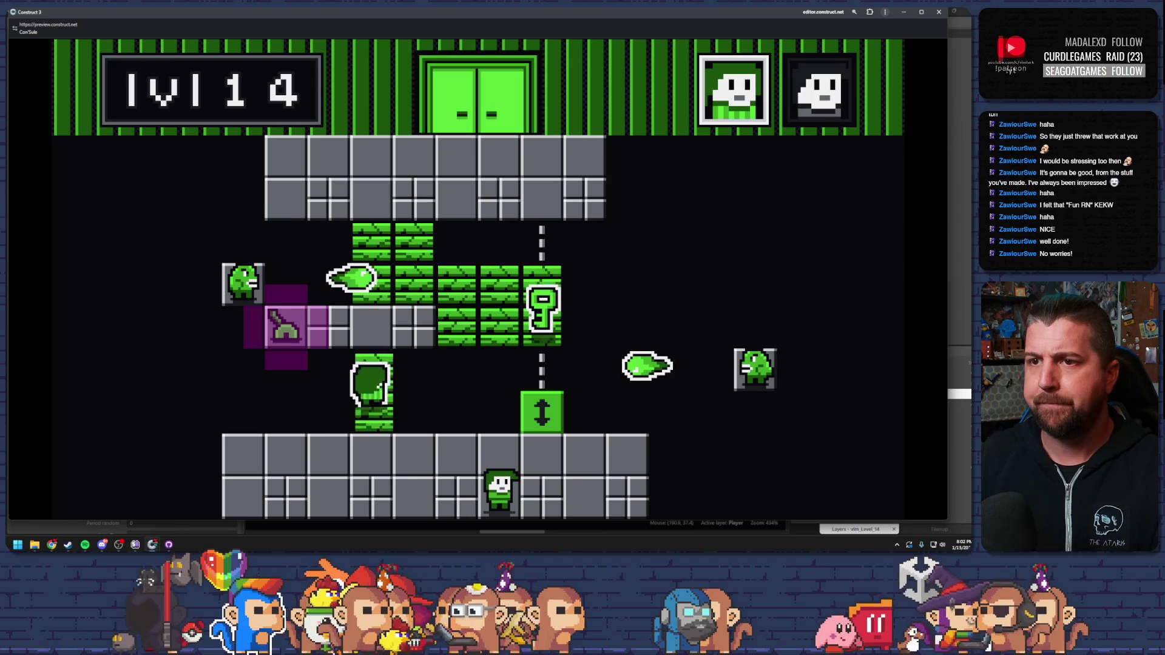
pyautogui.press('l')
pyautogui.press('l')
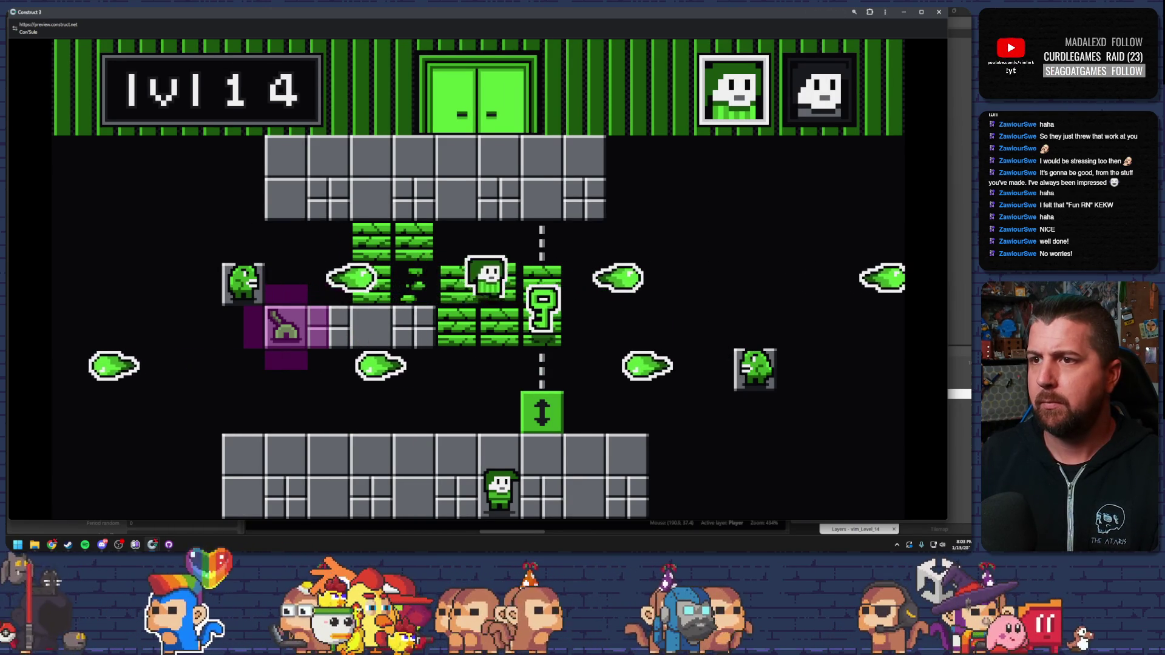
pyautogui.press('h')
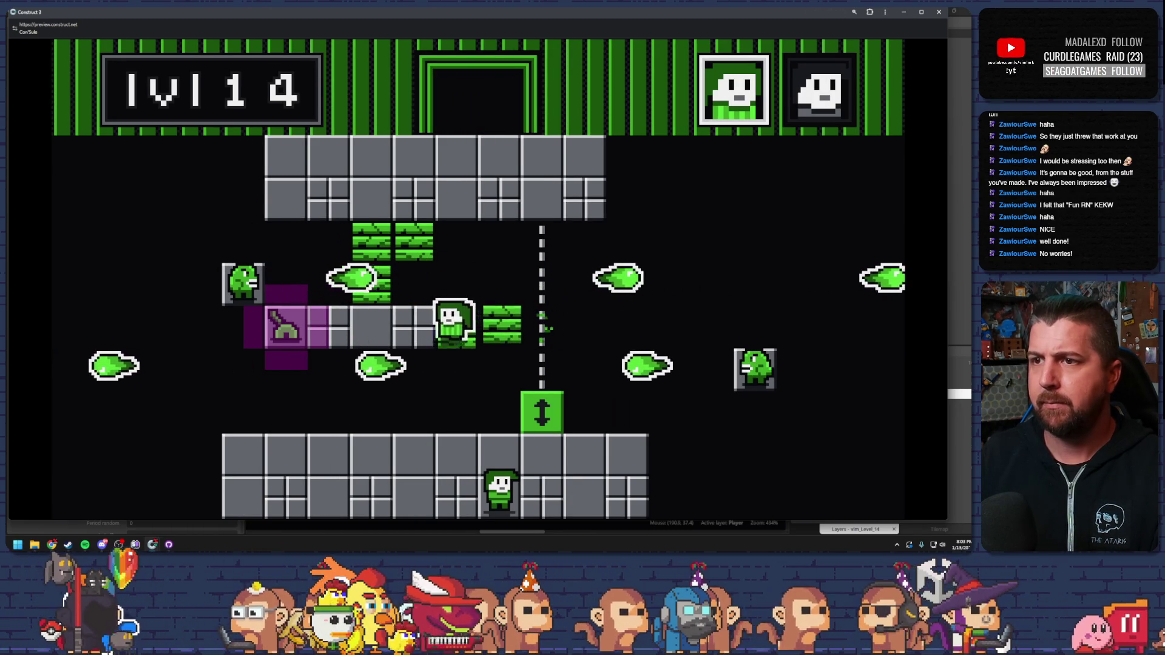
pyautogui.press('h')
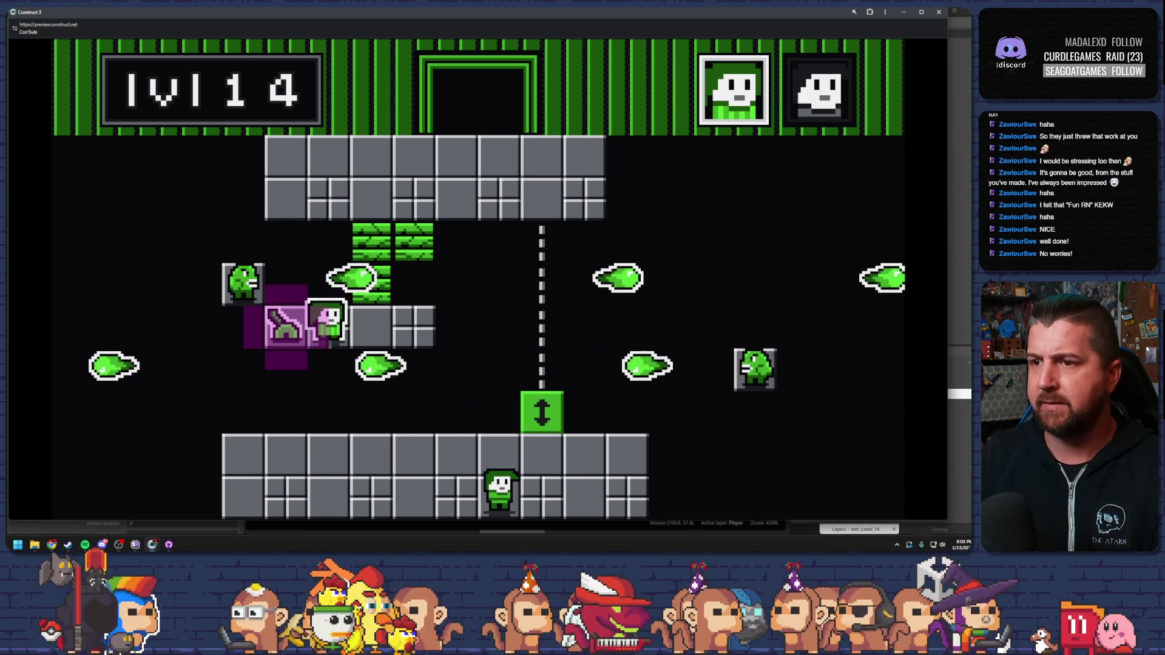
pyautogui.press('Tab')
pyautogui.press('l')
pyautogui.press('k')
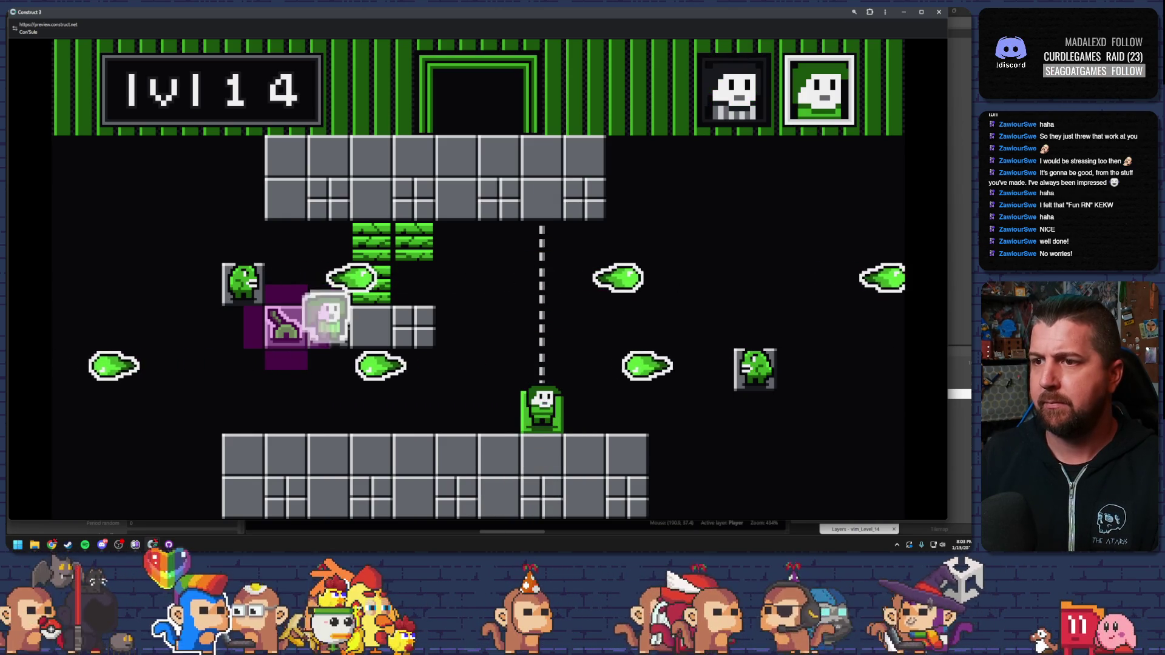
pyautogui.press('Tab')
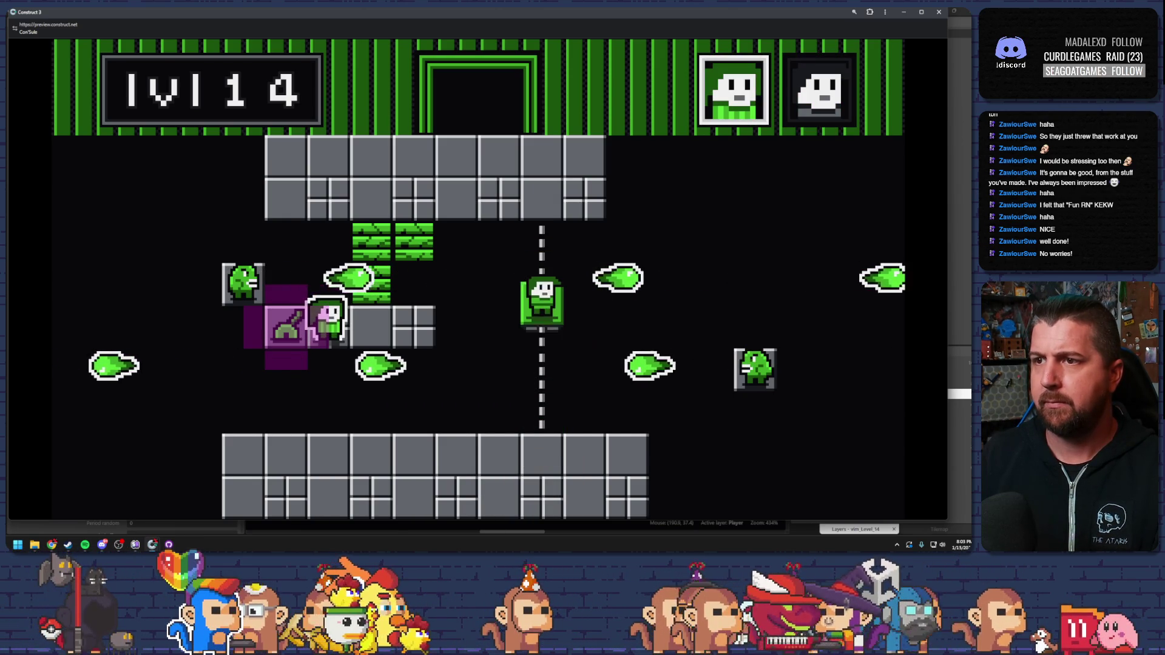
# Guide both characters over the green bricks into the exit door, then make first moves in level 15.
pyautogui.press('Tab')
pyautogui.press('k')
pyautogui.press('h')
pyautogui.press('Tab')
pyautogui.press('l')
pyautogui.press('k')
pyautogui.press('l')
pyautogui.press('k')
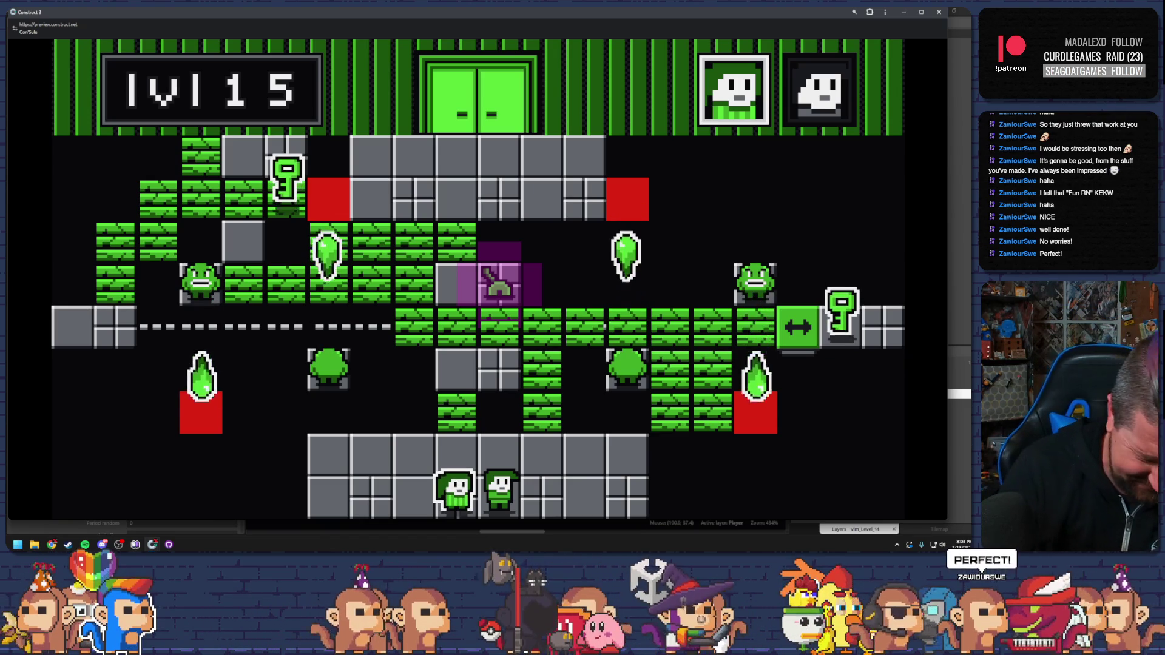
pyautogui.press('Up')
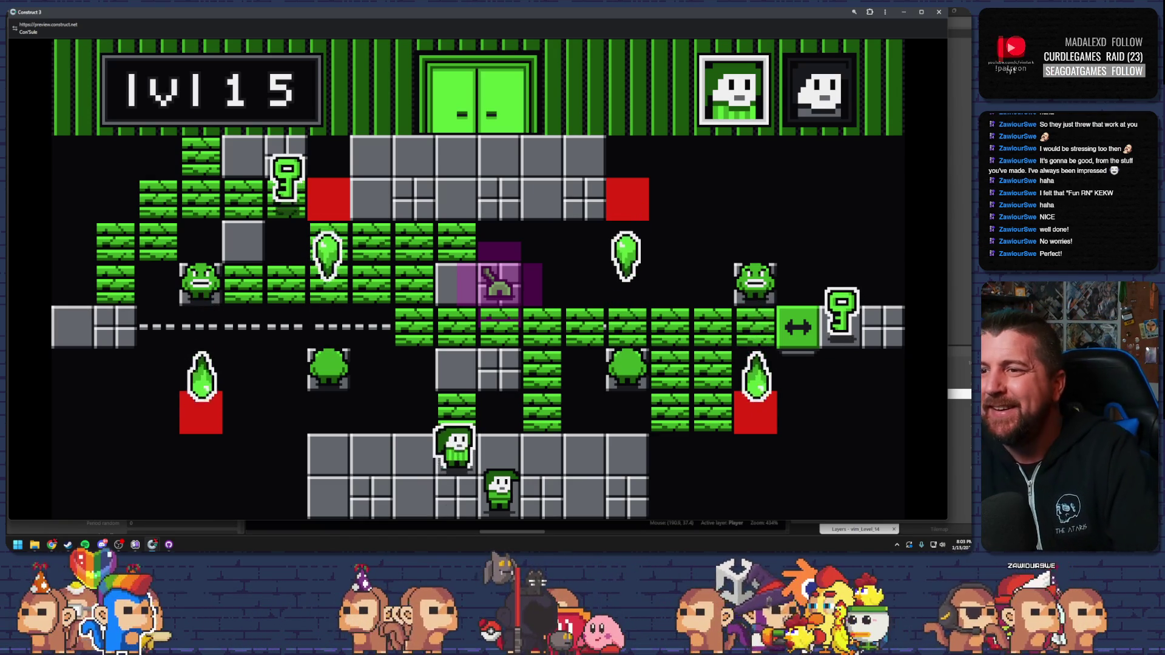
pyautogui.press('Right')
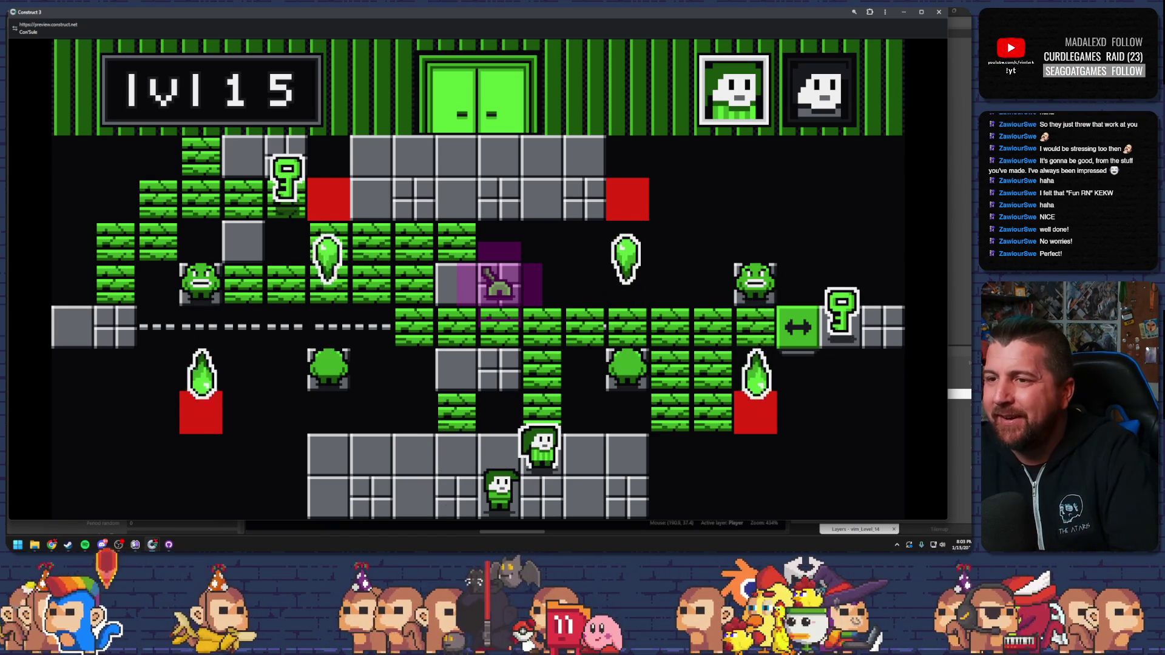
# Try a route in level 15 up and right along the middle row, then restart the level.
pyautogui.press('Up')
pyautogui.press('Left')
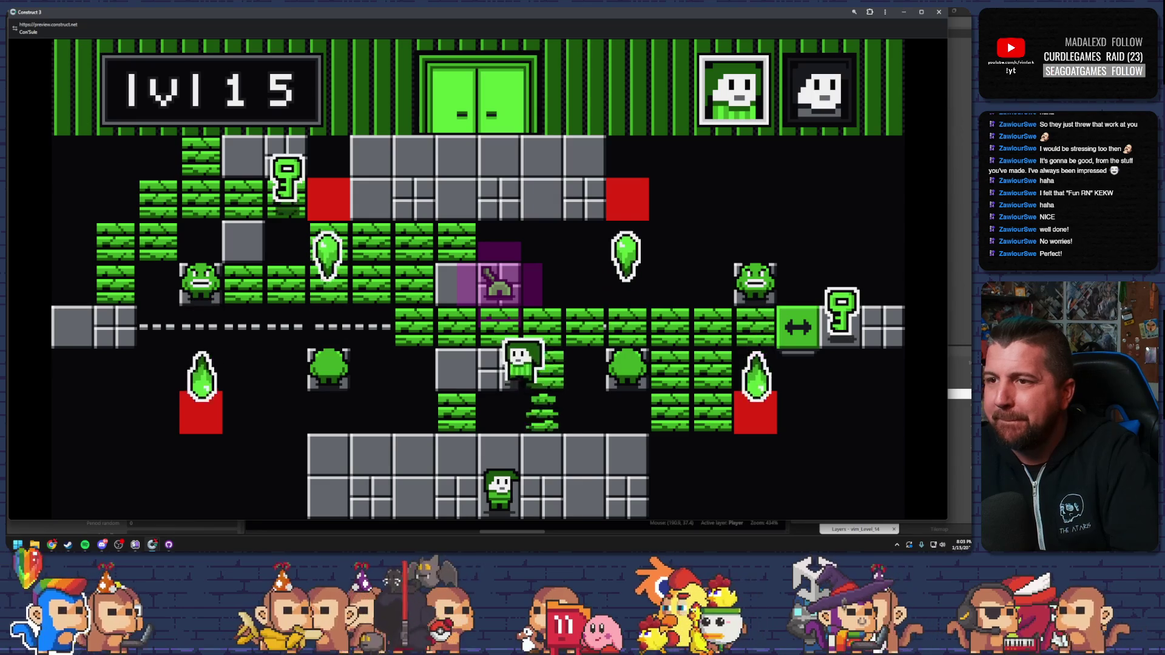
pyautogui.press('Up')
pyautogui.press('Right')
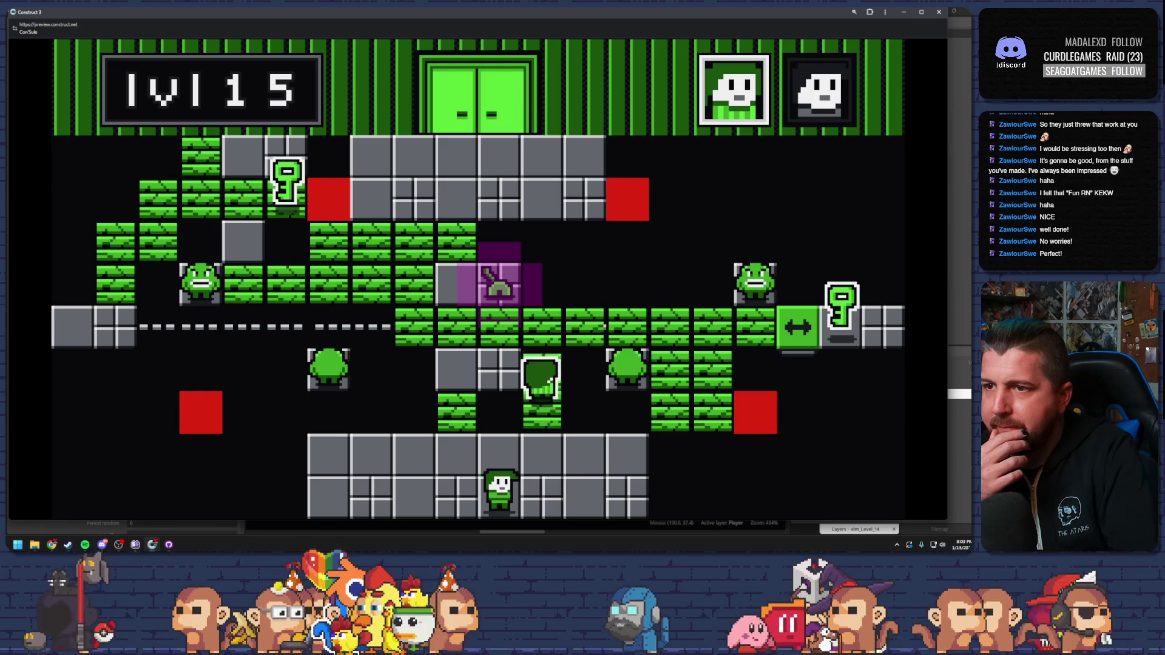
pyautogui.press('Right')
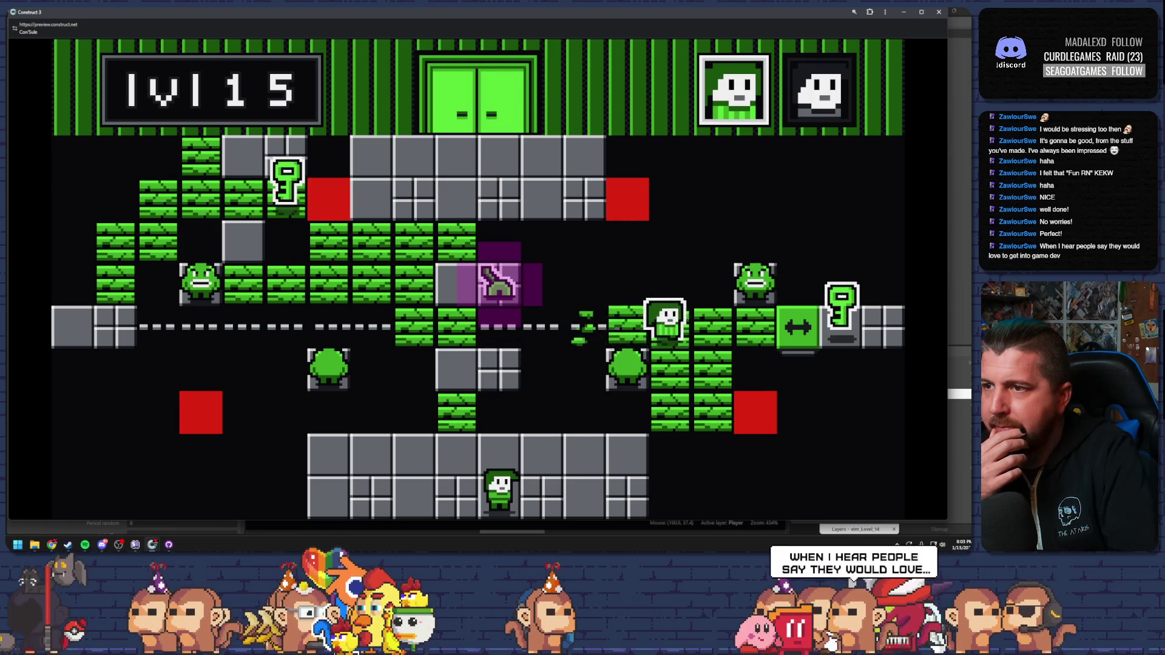
pyautogui.press('r')
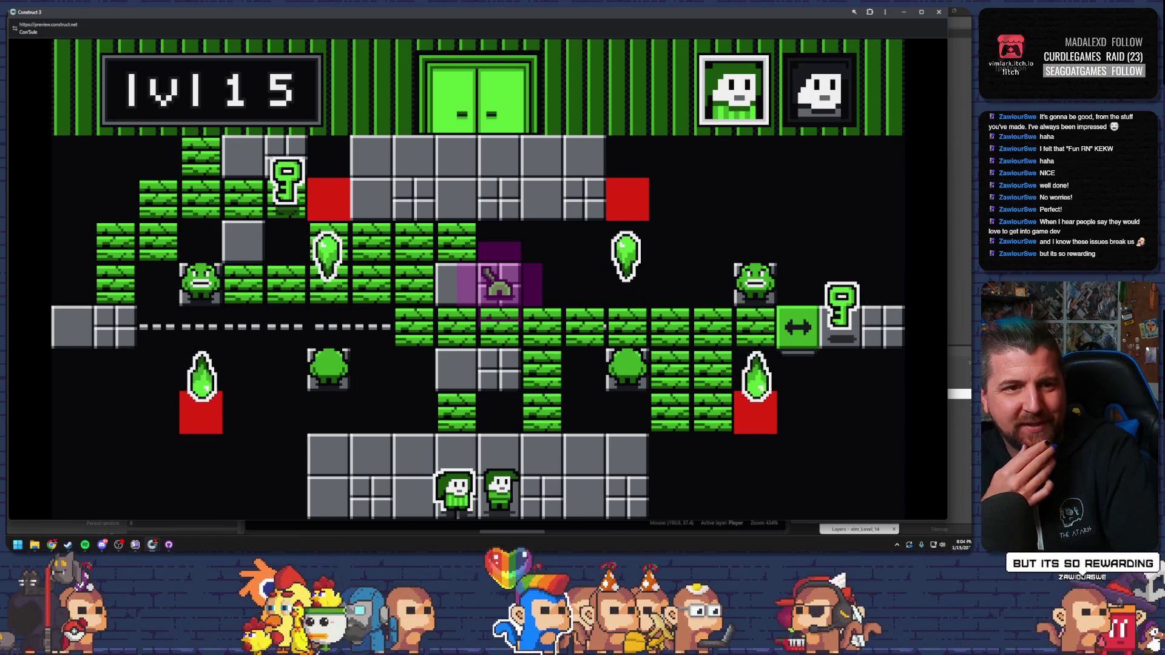
# Retry level 15, zigzagging the player up through the bricks and right along the green row.
pyautogui.press('Up')
pyautogui.press('Right')
pyautogui.press('Right')
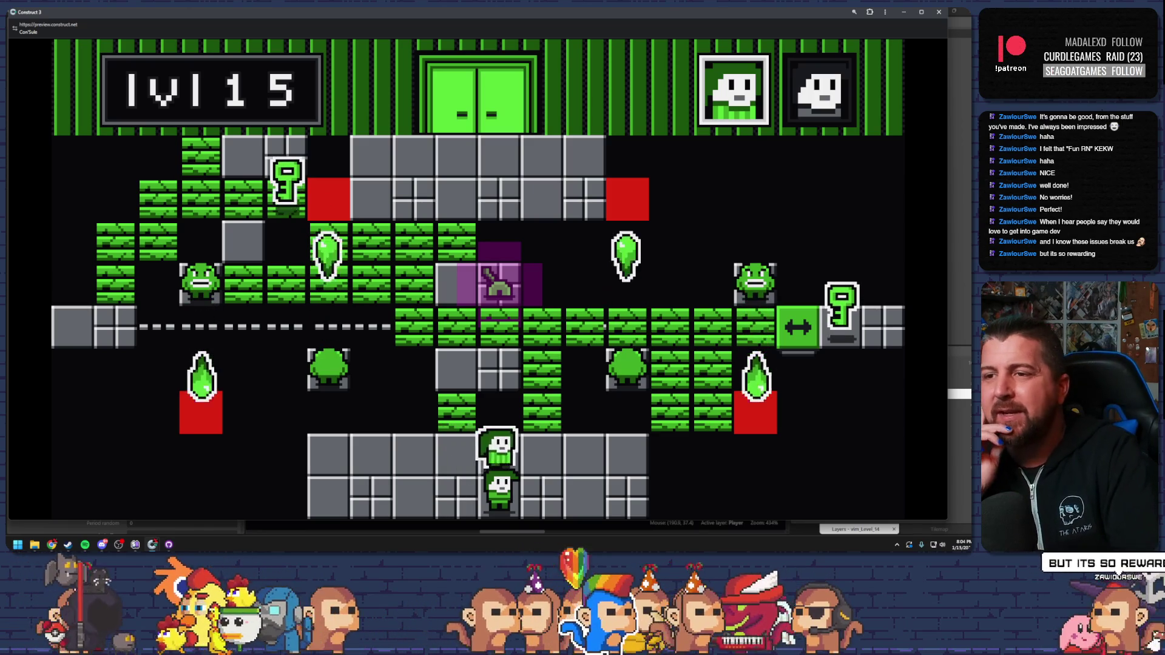
pyautogui.press('Up')
pyautogui.press('Left')
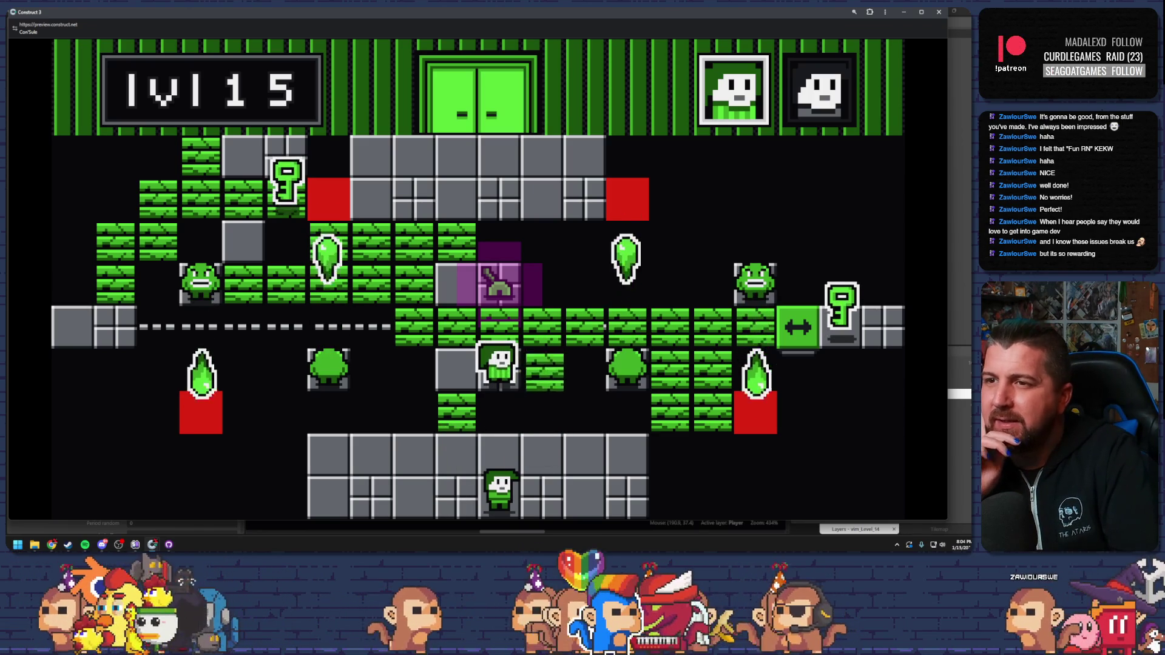
pyautogui.press('Up')
pyautogui.press('Right')
pyautogui.press('Right')
pyautogui.press('Right')
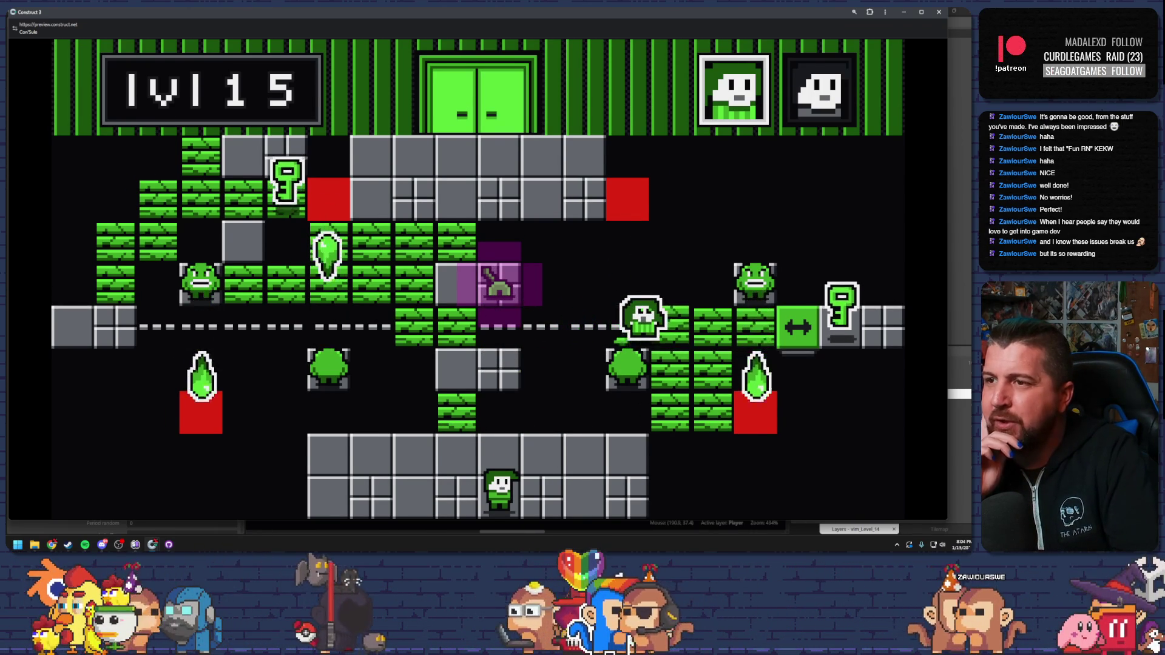
pyautogui.press('Up')
pyautogui.press('Right')
pyautogui.press('Right')
pyautogui.press('Up')
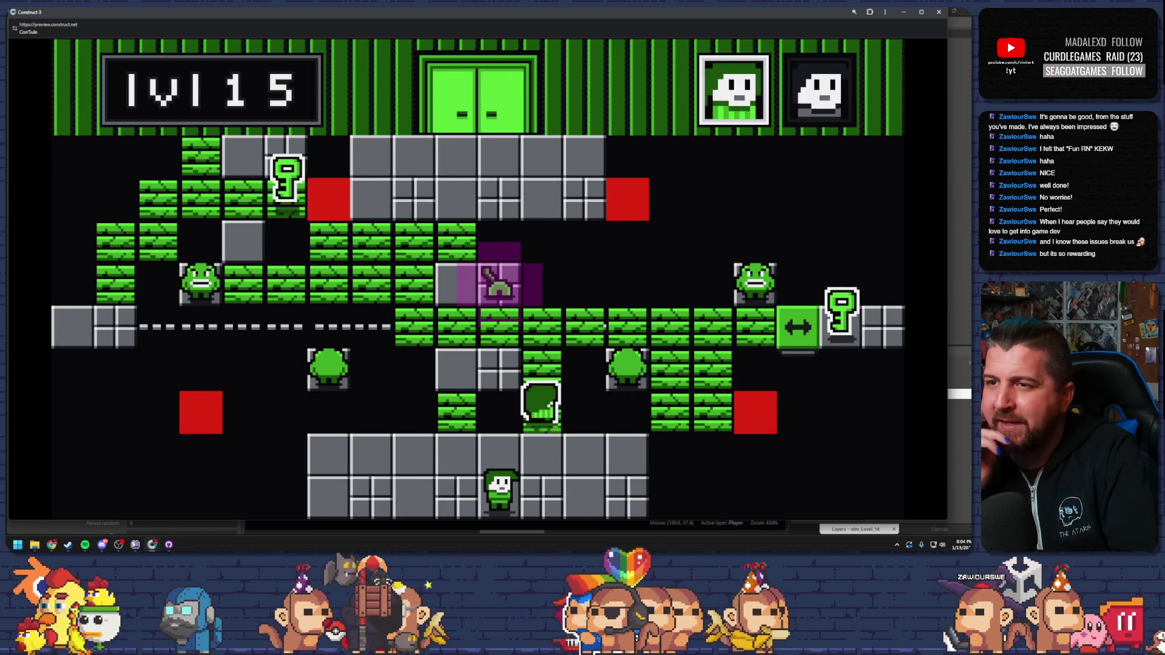
pyautogui.press('Left')
pyautogui.press('Up')
pyautogui.press('Right')
pyautogui.press('Right')
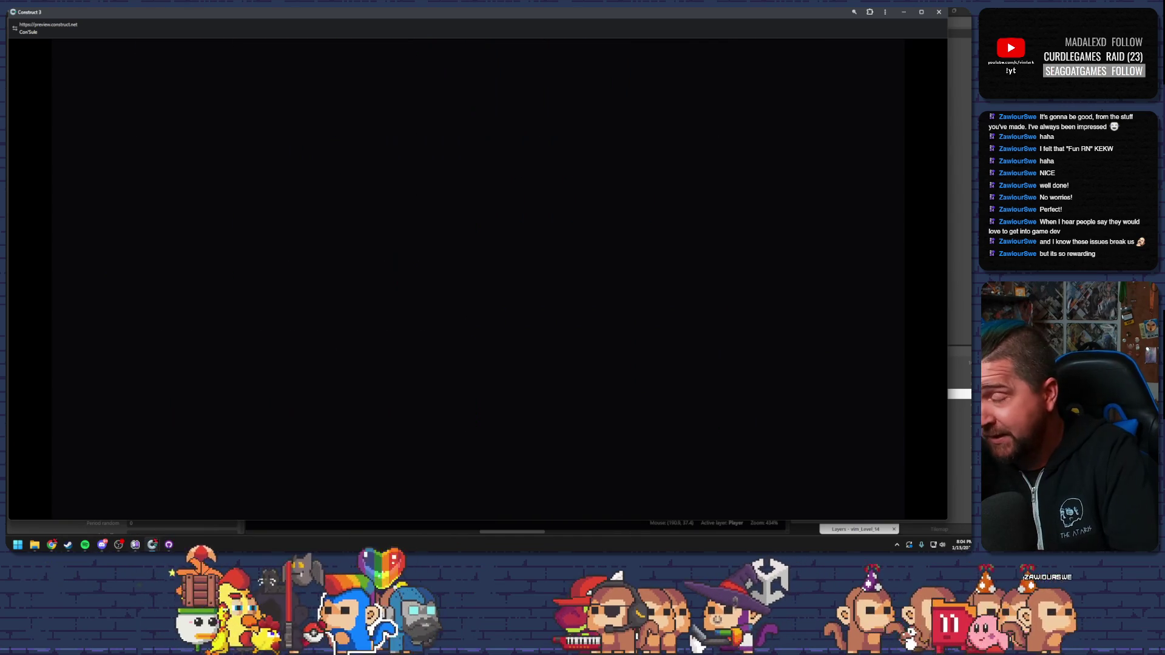
# Climb the right-hand player up the brick column and through the bricks to grab the key.
pyautogui.press('Right')
pyautogui.press('Up')
pyautogui.press('Left')
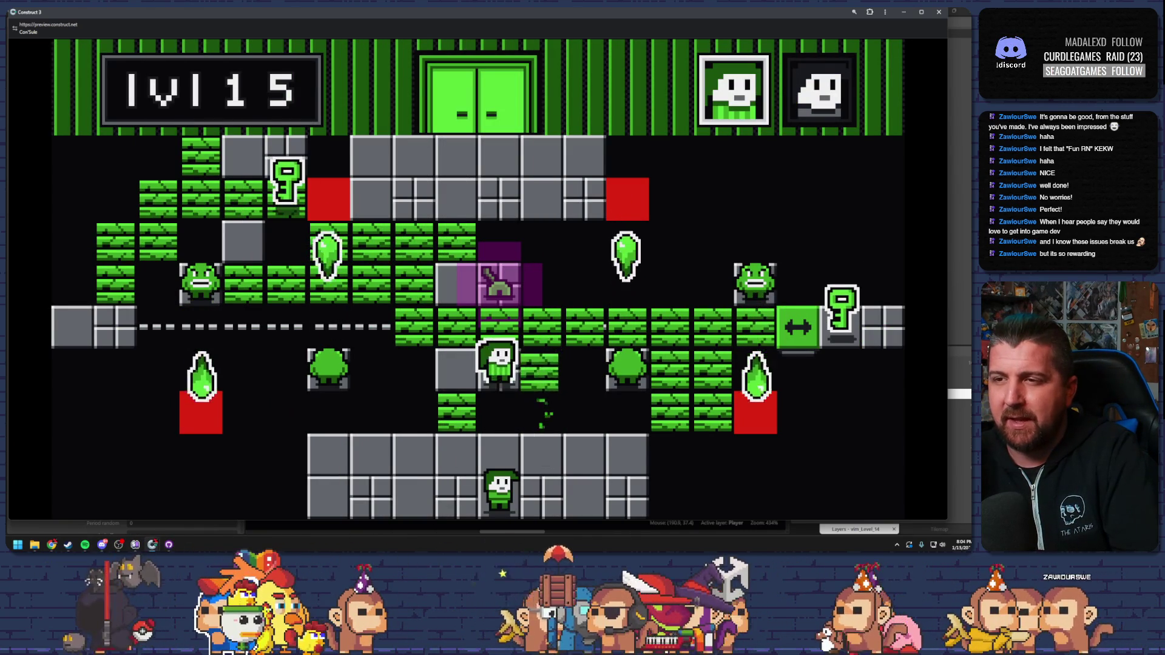
pyautogui.press('Up')
pyautogui.press('Right')
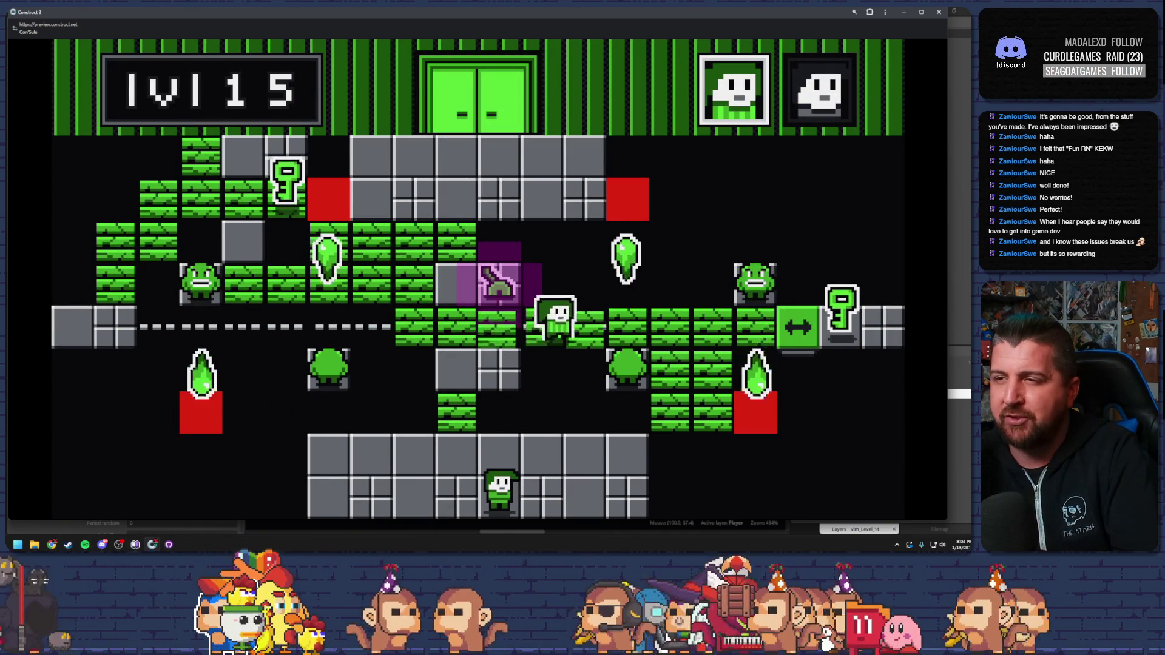
pyautogui.press('Right')
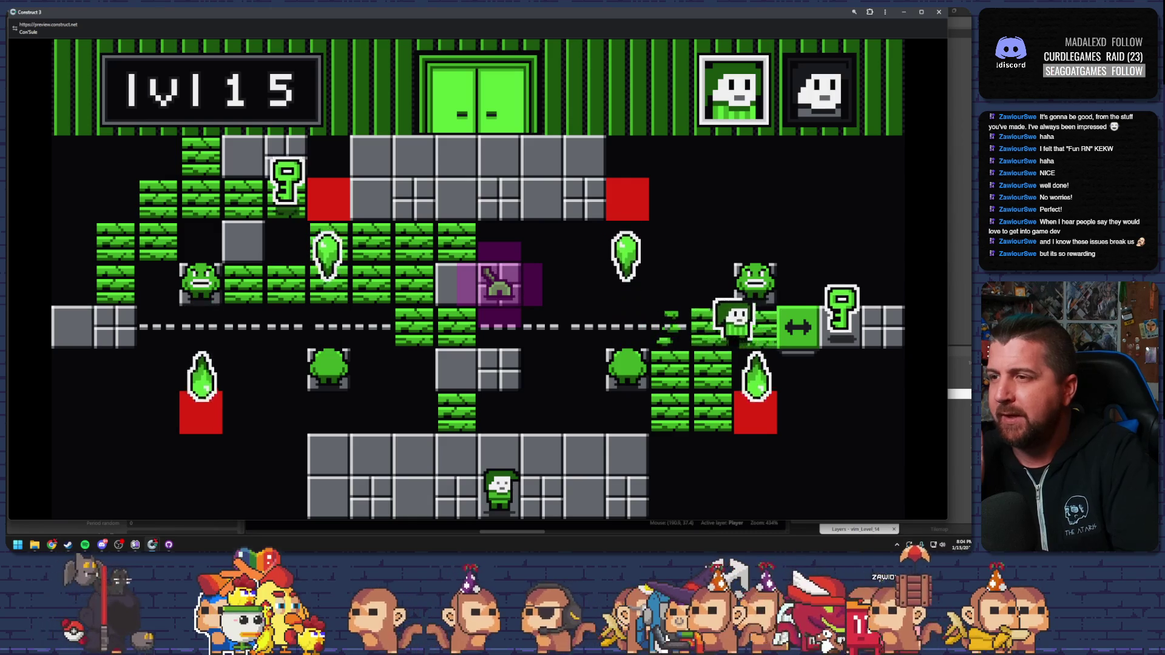
pyautogui.press('Right')
pyautogui.press('Left')
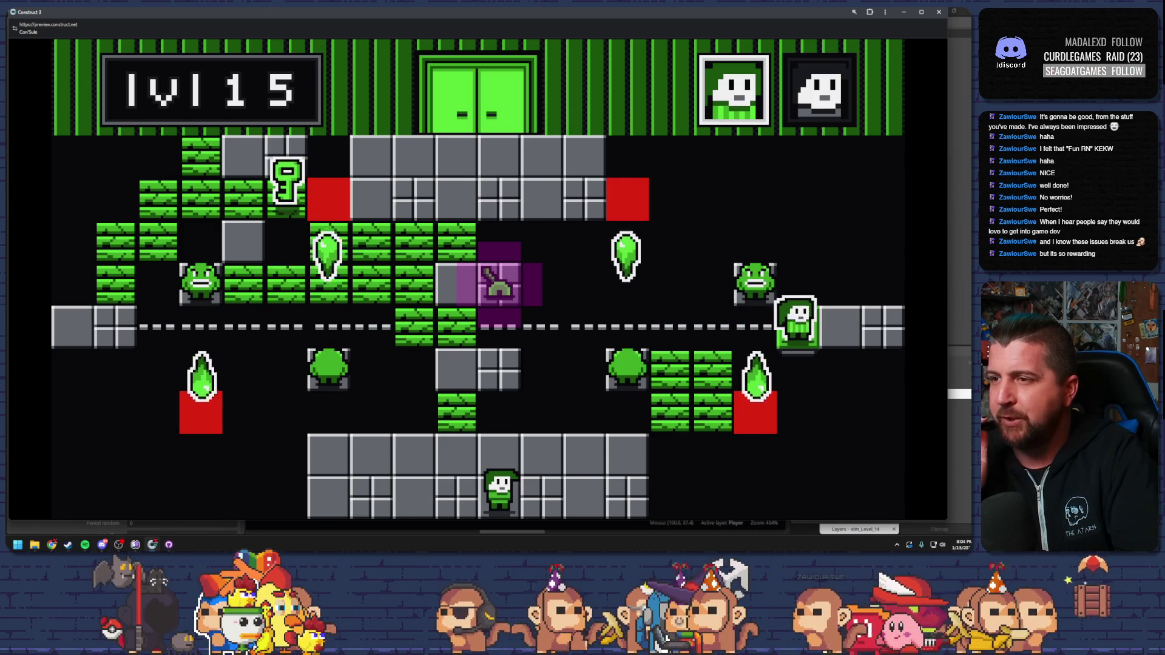
pyautogui.press('space')
# Move the lower character up the bricks beside the purple block and slide the other along the dashed rail.
pyautogui.press('Left')
pyautogui.press('Up')
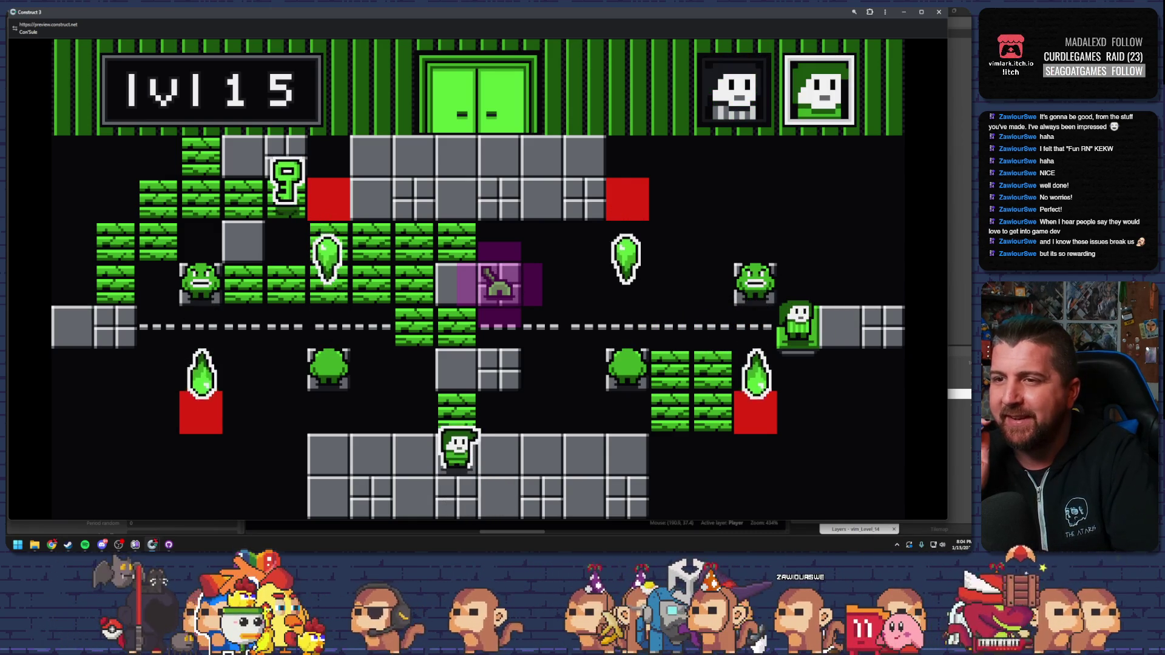
pyautogui.press('Up')
pyautogui.press('Up')
pyautogui.press('Up')
pyautogui.press('Left')
pyautogui.press('Up')
pyautogui.press('Right')
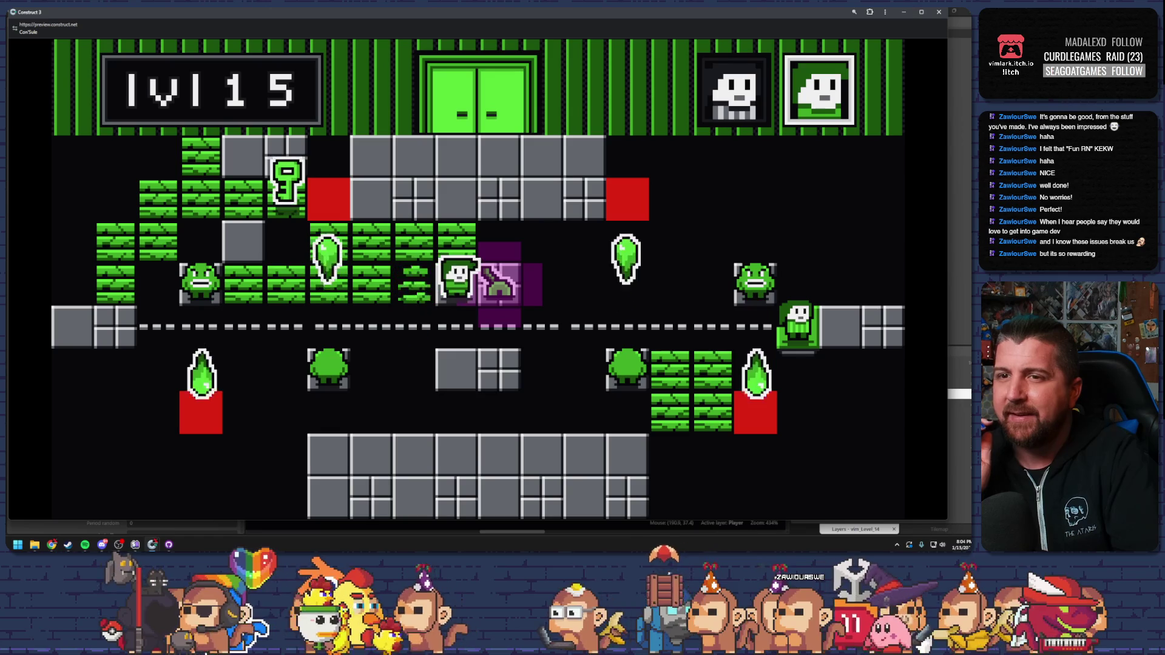
pyautogui.press('Left')
pyautogui.press('Left')
pyautogui.press('Left')
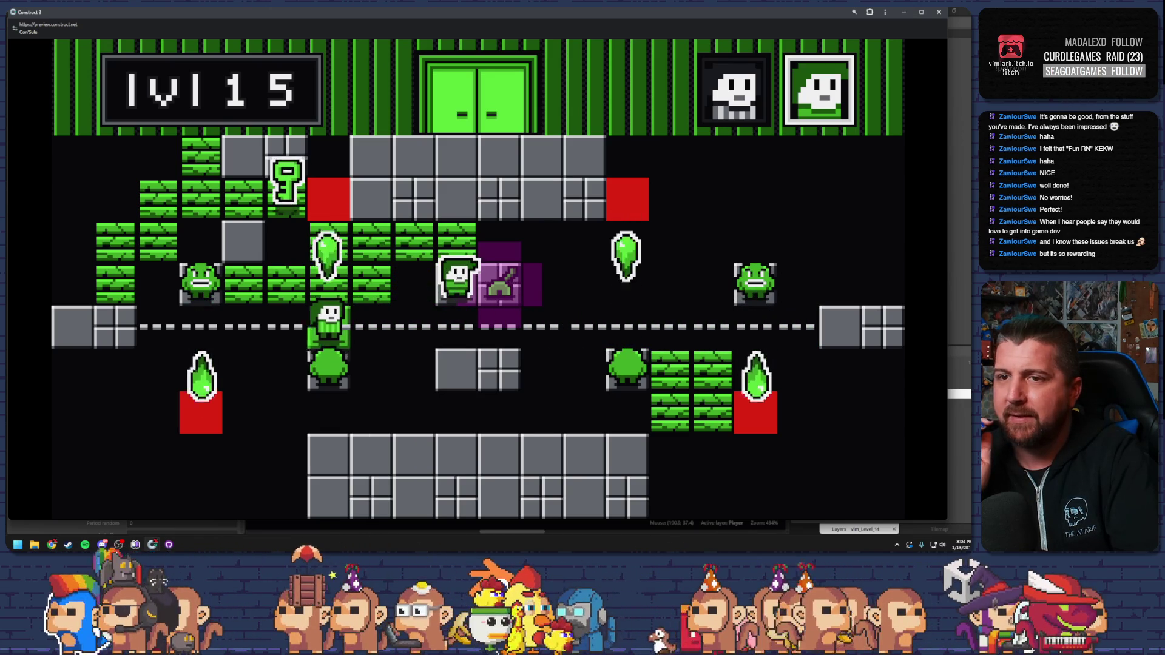
pyautogui.press('Up')
pyautogui.press('Up')
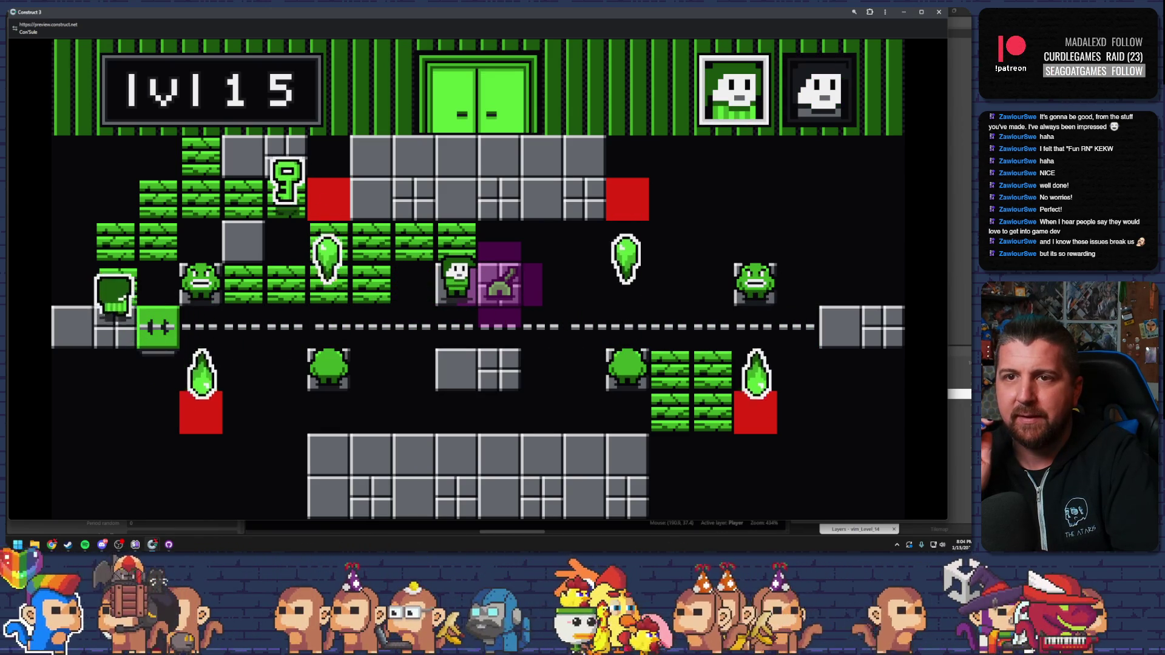
# Take the left character up to collect the key, through the green bricks, and into the exit door.
pyautogui.press('Up')
pyautogui.press('Right')
pyautogui.press('Up')
pyautogui.press('Right')
pyautogui.press('Right')
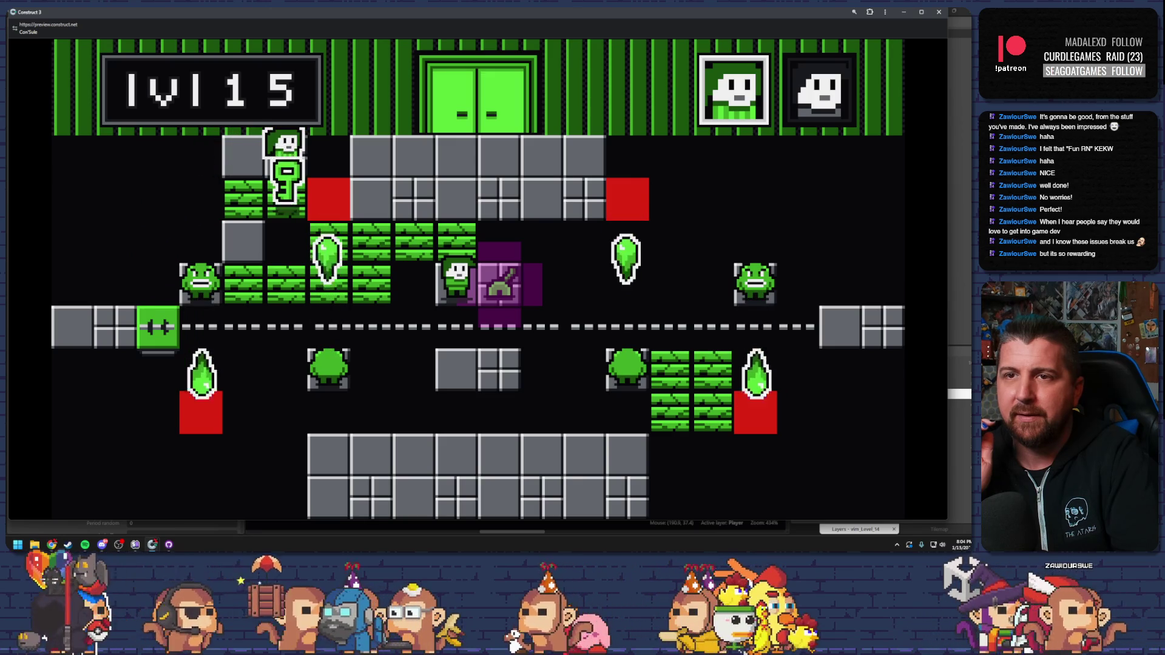
pyautogui.press('Down')
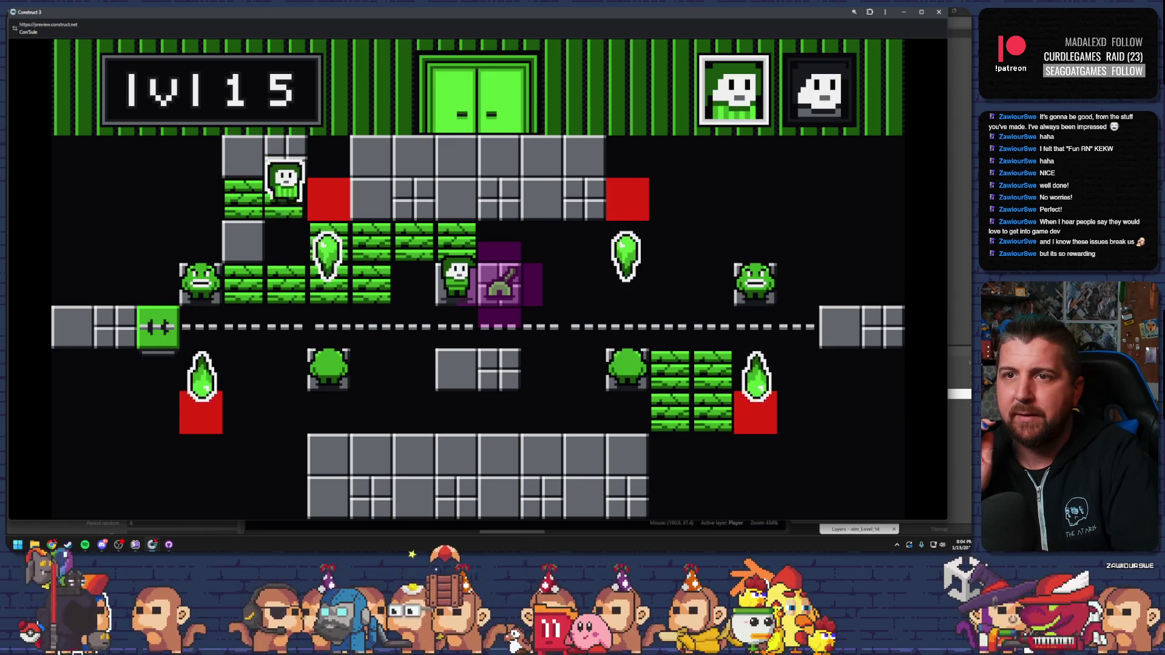
pyautogui.press('Left')
pyautogui.press('Down')
pyautogui.press('Right')
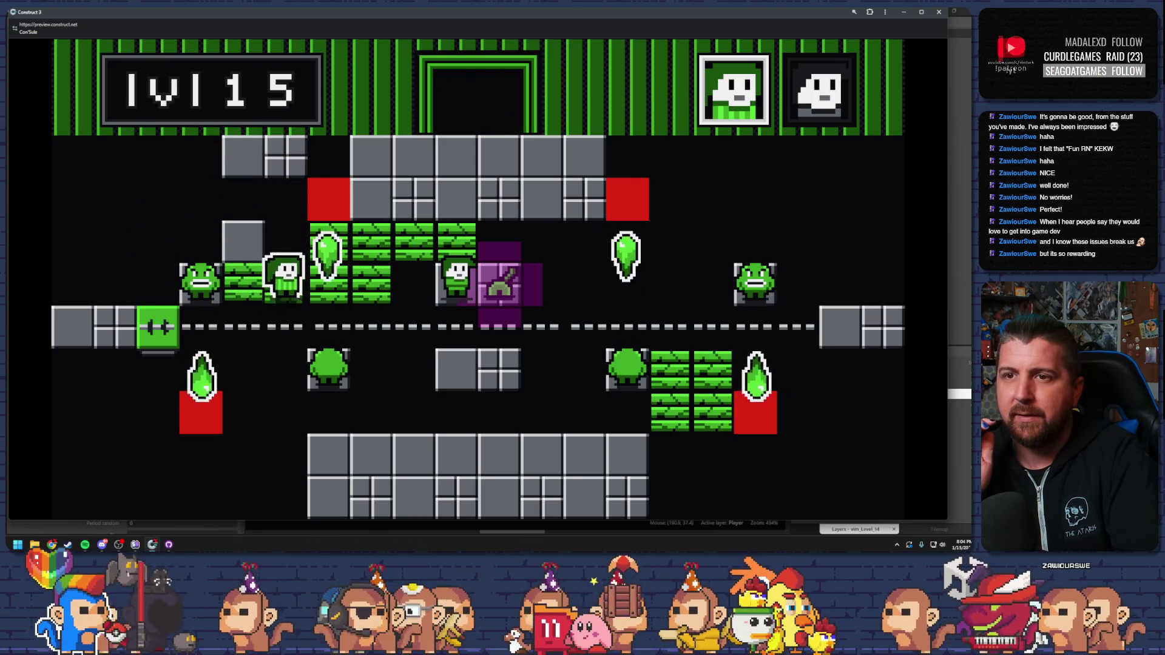
pyautogui.press('Up')
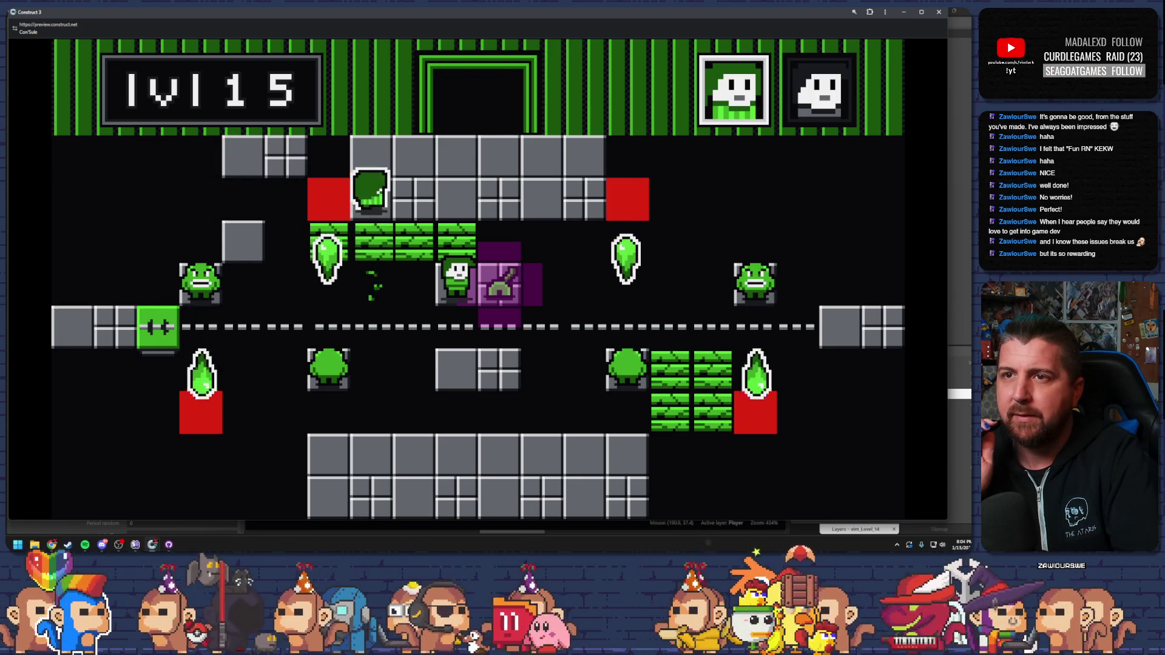
pyautogui.press('Right')
pyautogui.press('Up')
pyautogui.press('Up')
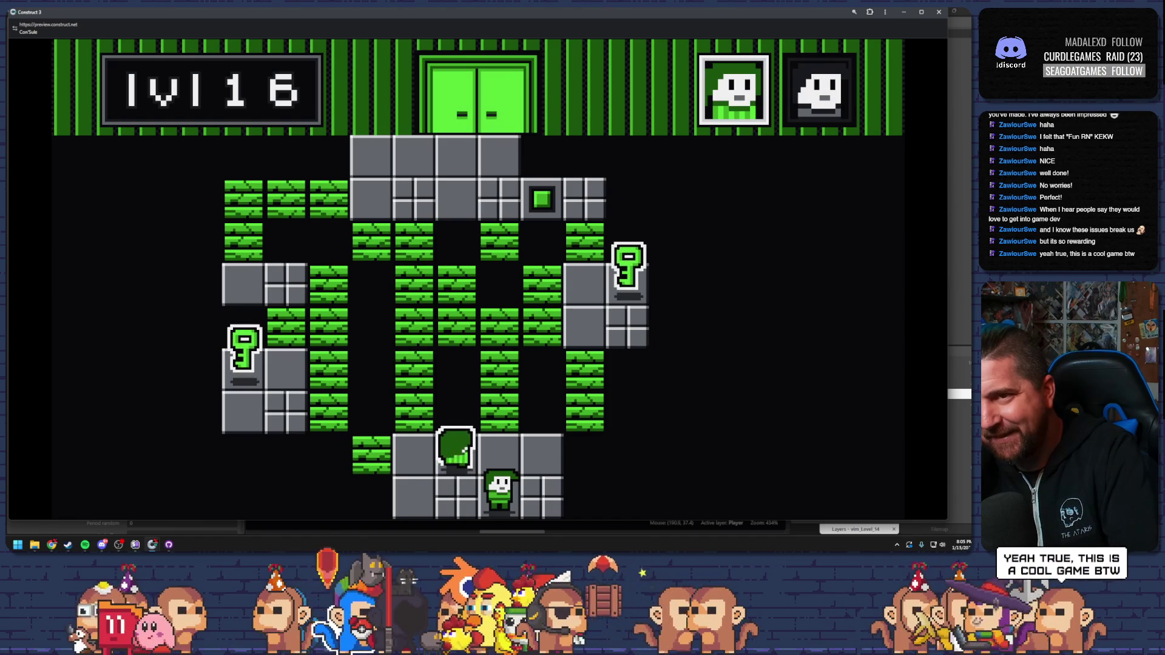
# Move the upper character of level 16 up onto the right key.
pyautogui.press('Left')
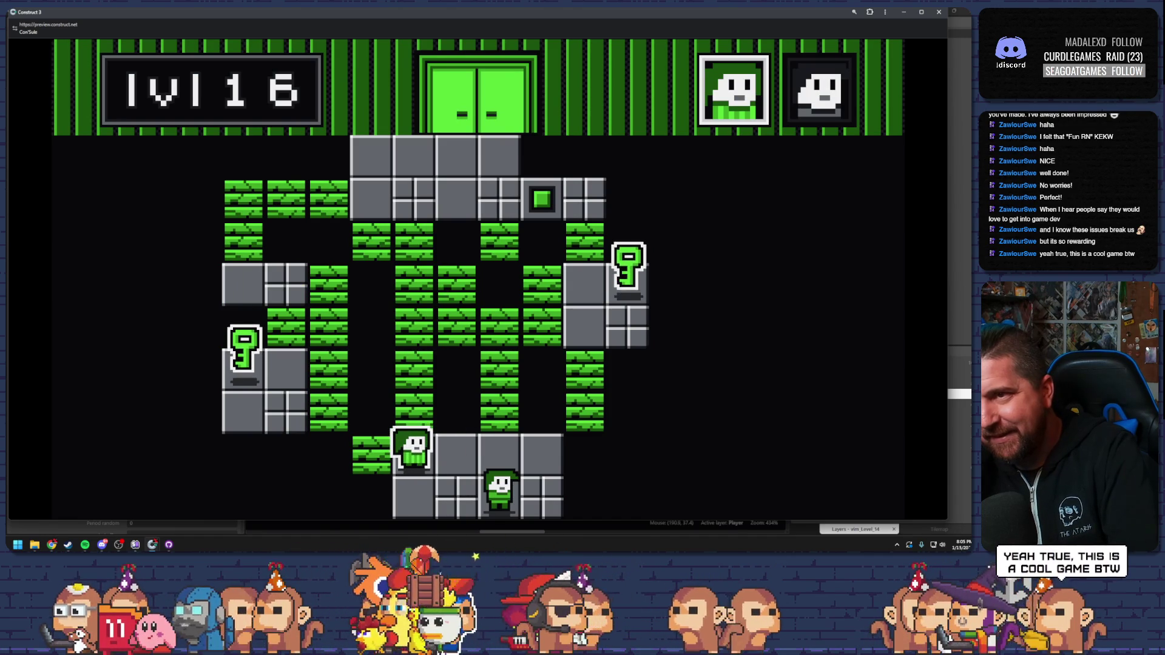
pyautogui.press('Right')
pyautogui.press('Right')
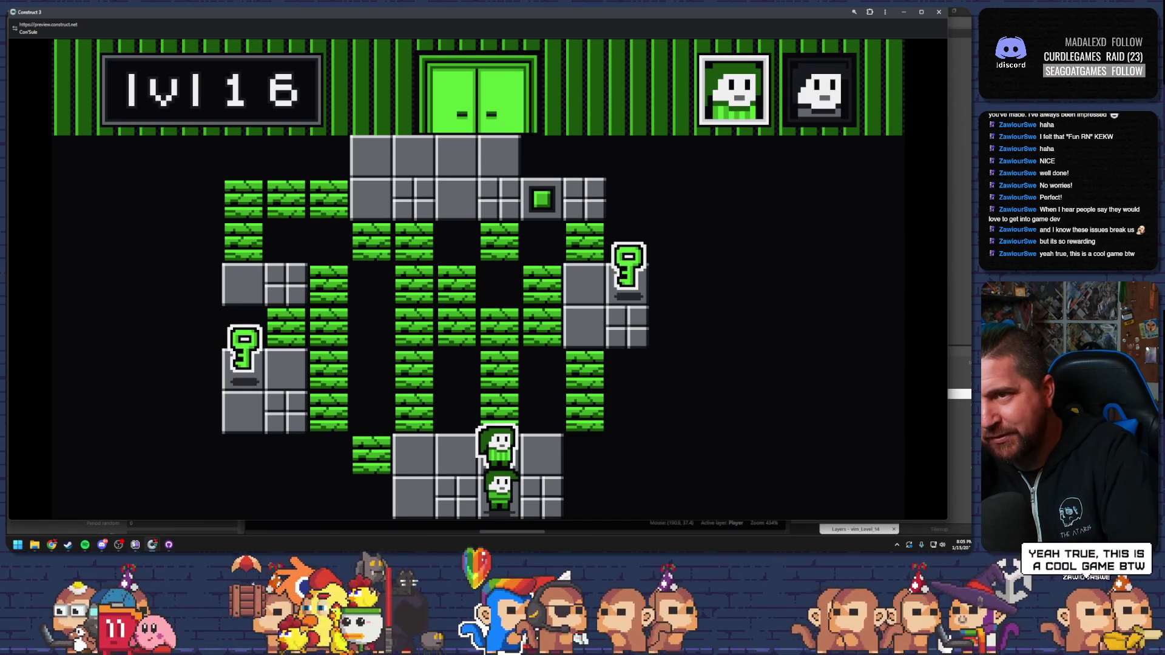
pyautogui.press('Up')
pyautogui.press('Up')
pyautogui.press('Up')
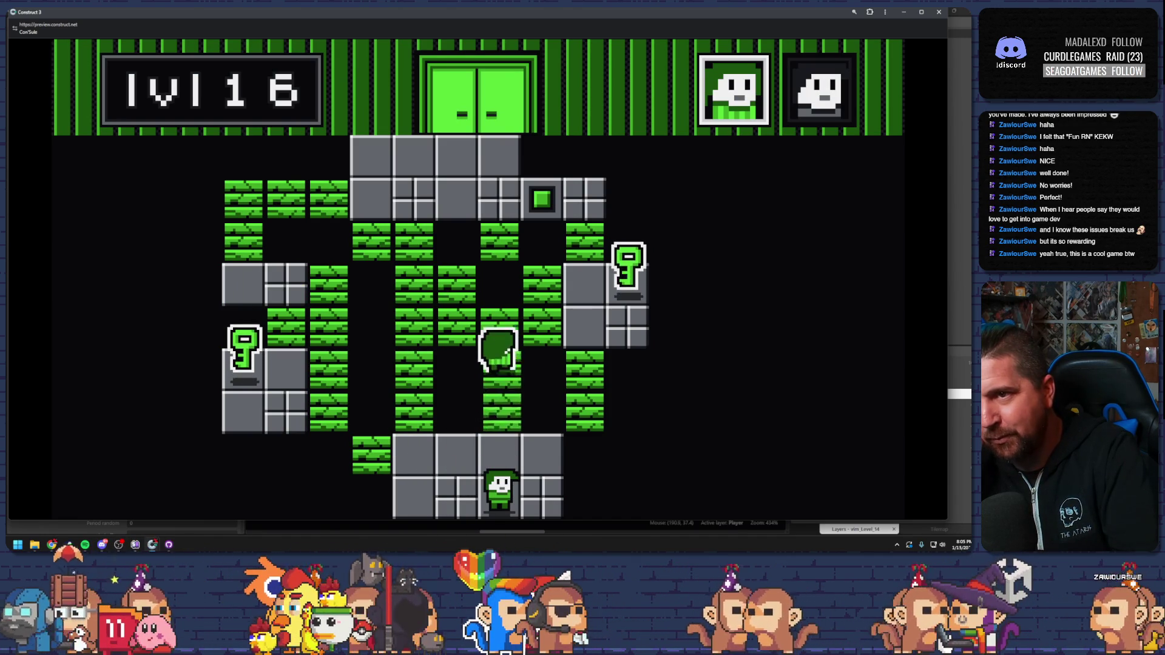
pyautogui.press('Right')
# Send the lower character through the bricks to collect the left key and open the door.
pyautogui.press('Right')
pyautogui.press('Up')
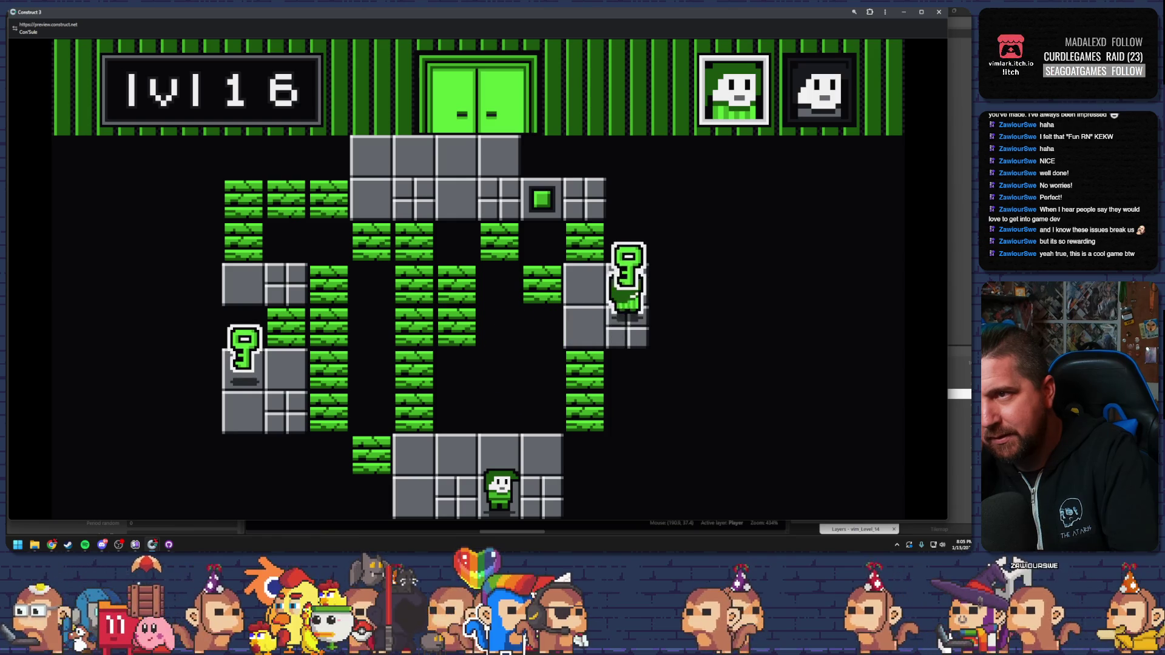
pyautogui.press('Tab')
pyautogui.press('Left')
pyautogui.press('Up')
pyautogui.press('Left')
pyautogui.press('Down')
pyautogui.press('Right')
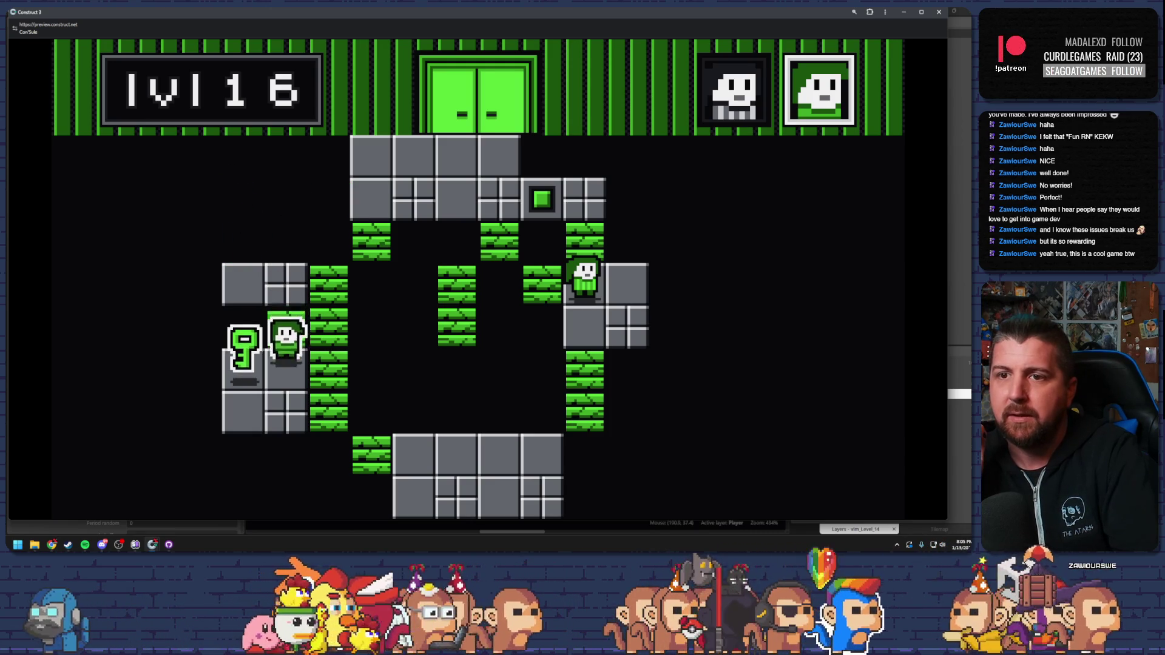
pyautogui.press('Left')
pyautogui.press('space')
pyautogui.press('Up')
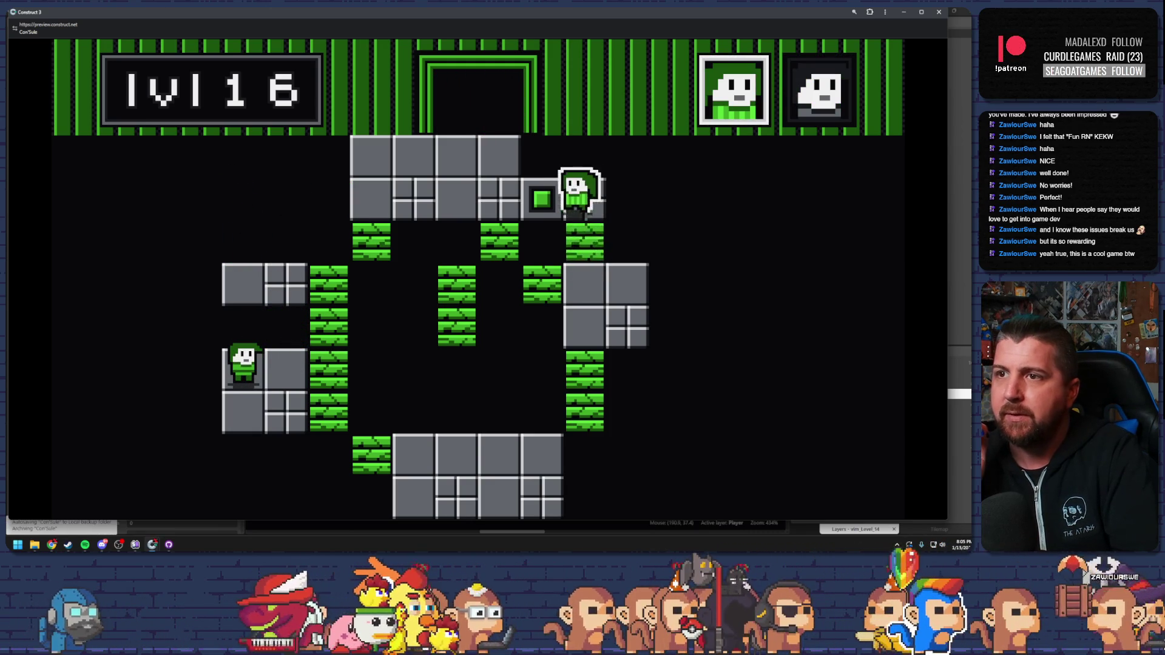
# Walk the top character into the exit door and bring the remaining one across the grey blocks.
pyautogui.press('Left')
pyautogui.press('Up')
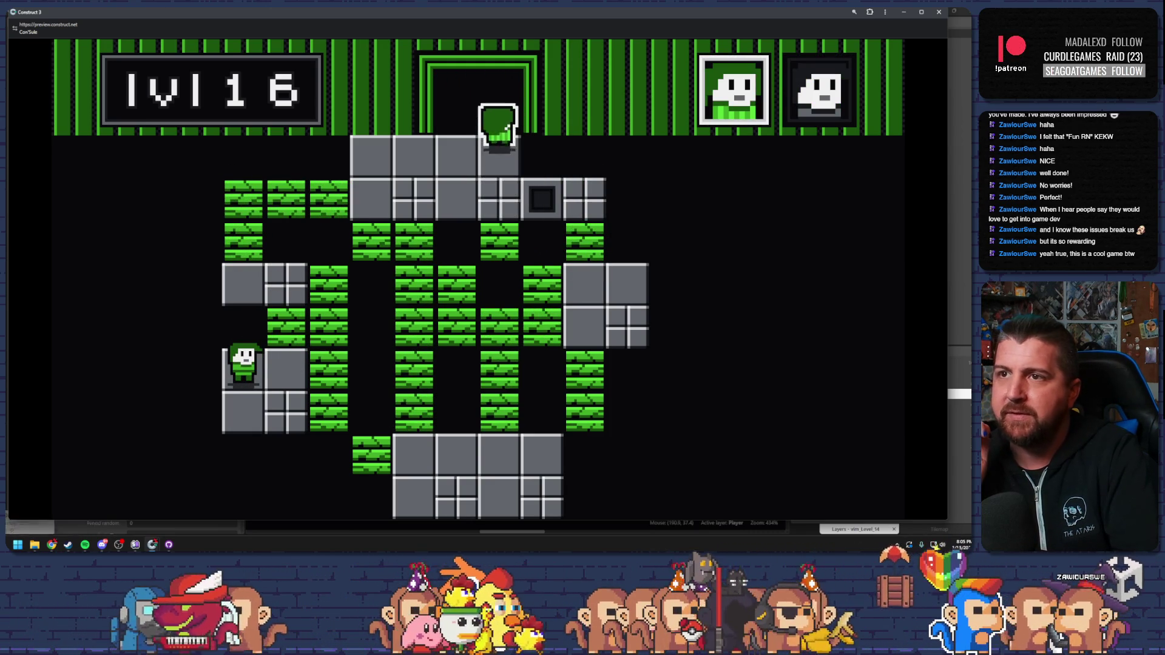
pyautogui.press('Right')
pyautogui.press('Up')
pyautogui.press('Left')
pyautogui.press('Up')
pyautogui.press('Right')
pyautogui.press('Right')
pyautogui.press('Right')
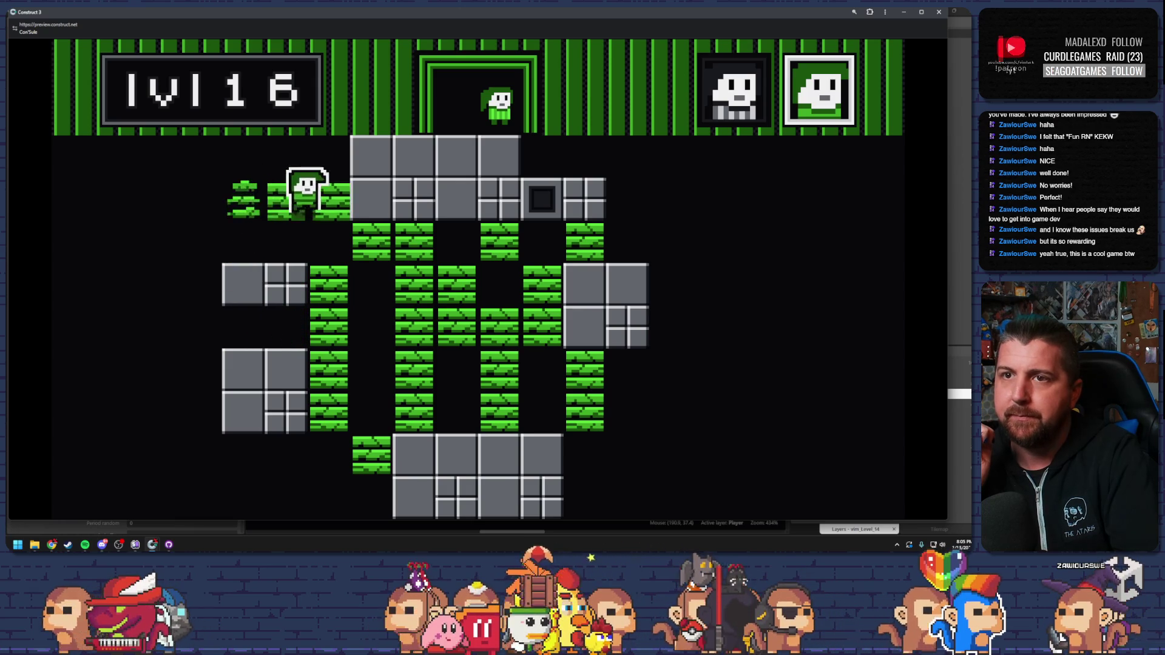
pyautogui.press('Right')
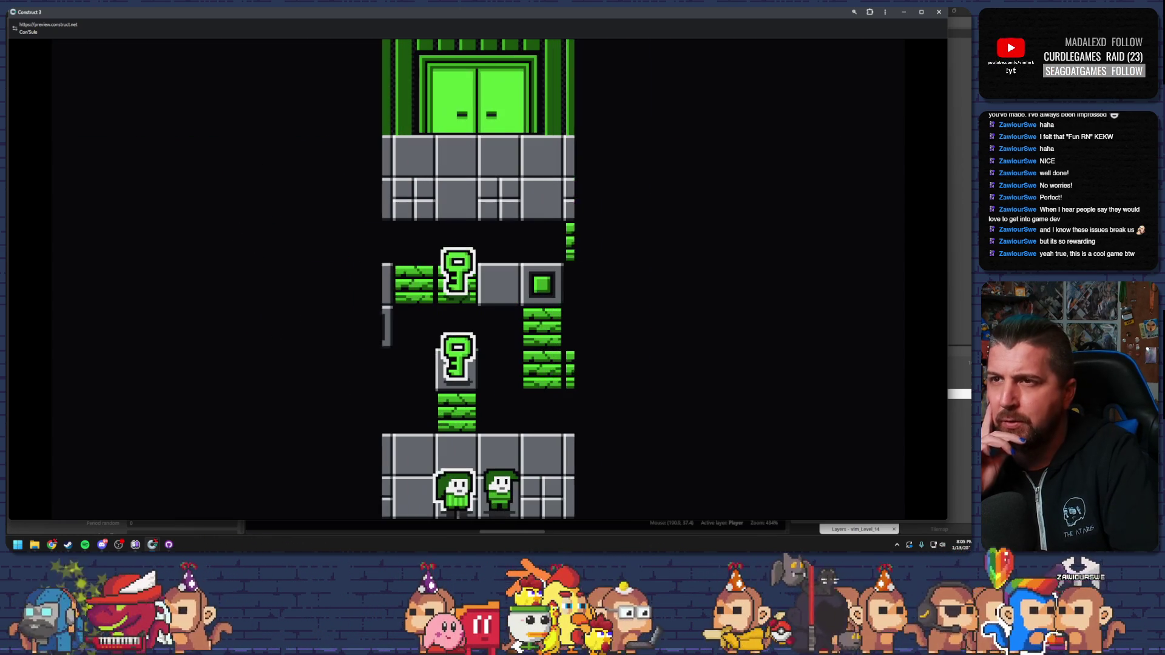
# Attempt level 17, restart once, step onto the green button, then close the preview window.
pyautogui.press('Up')
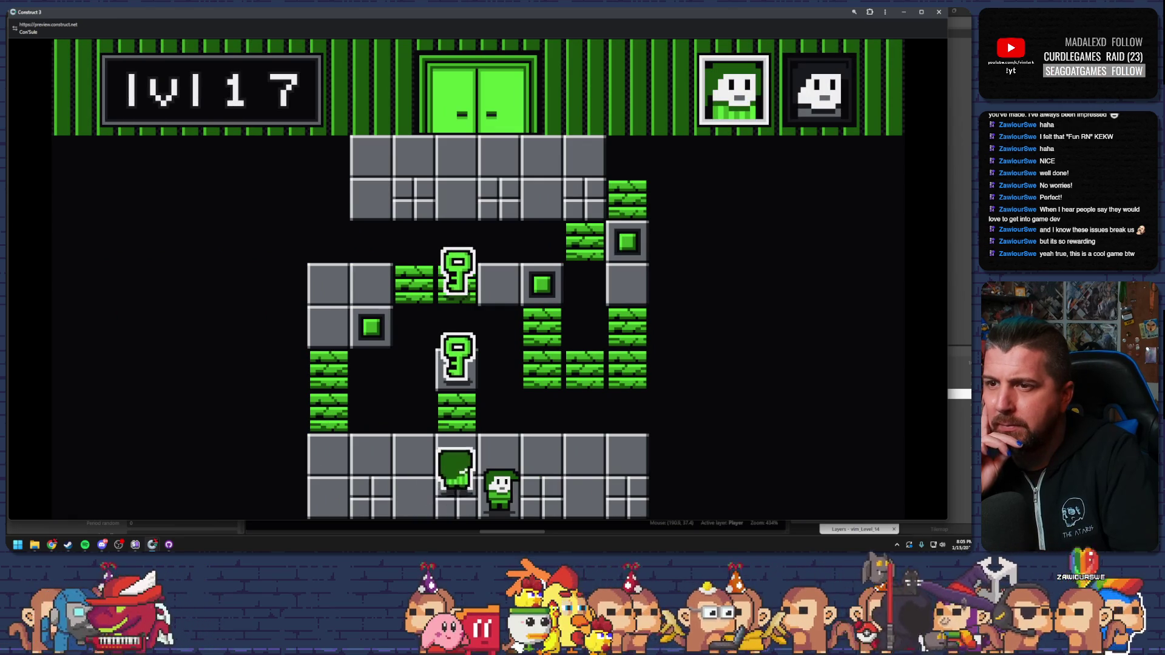
pyautogui.press('r')
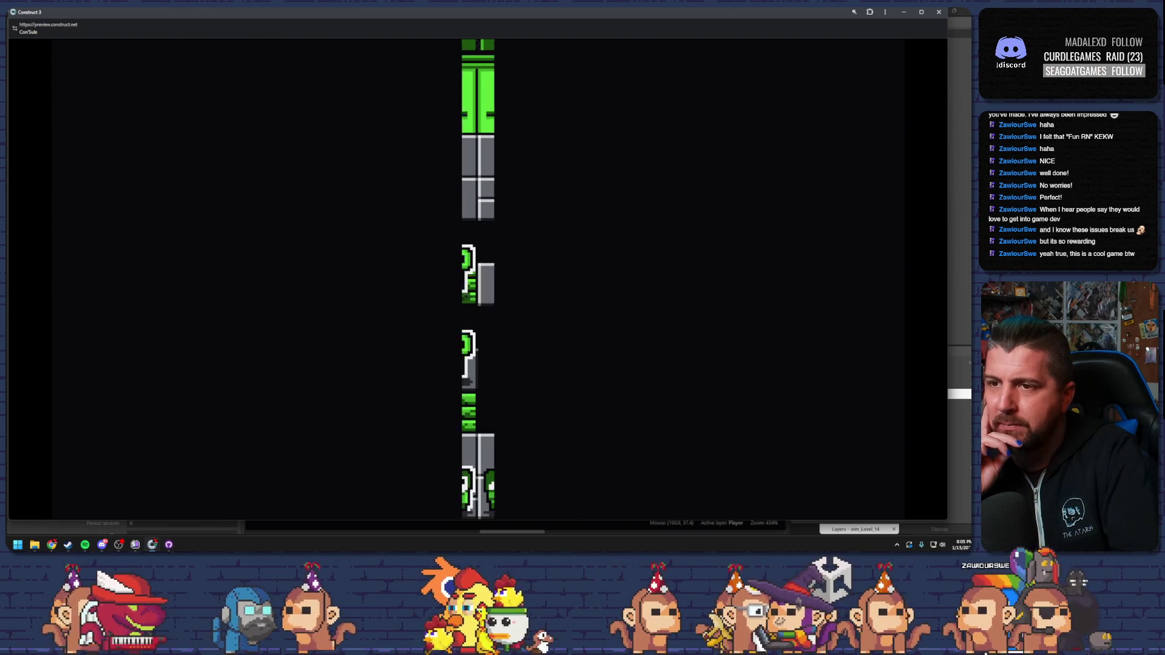
pyautogui.press('Up')
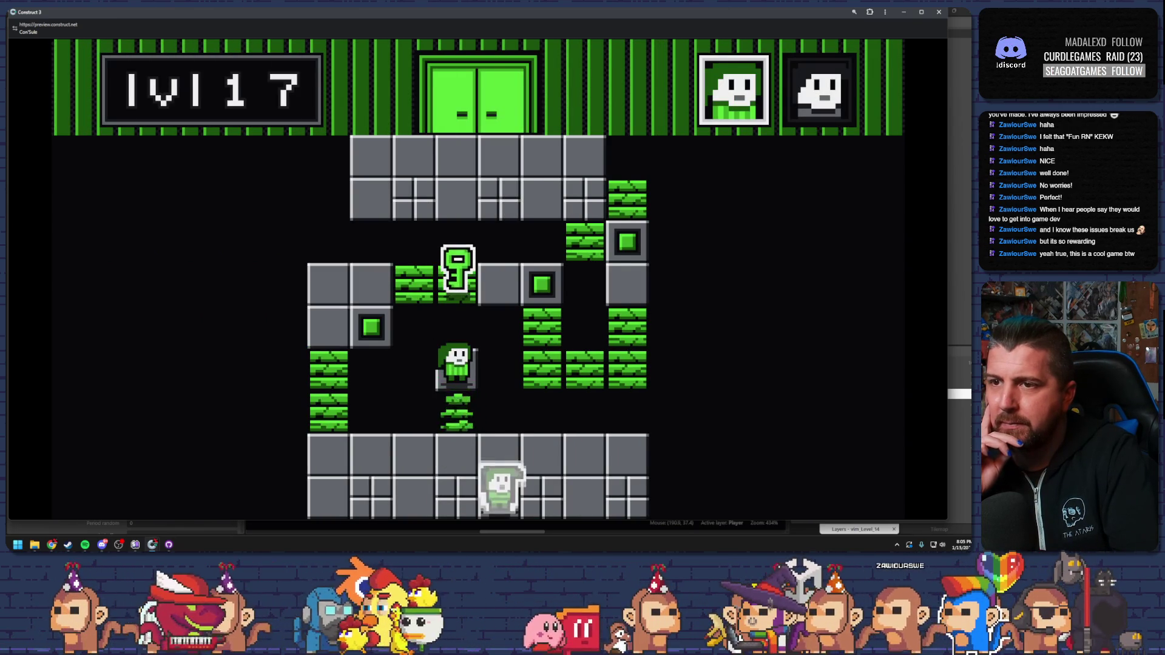
pyautogui.press('space')
pyautogui.press('Left')
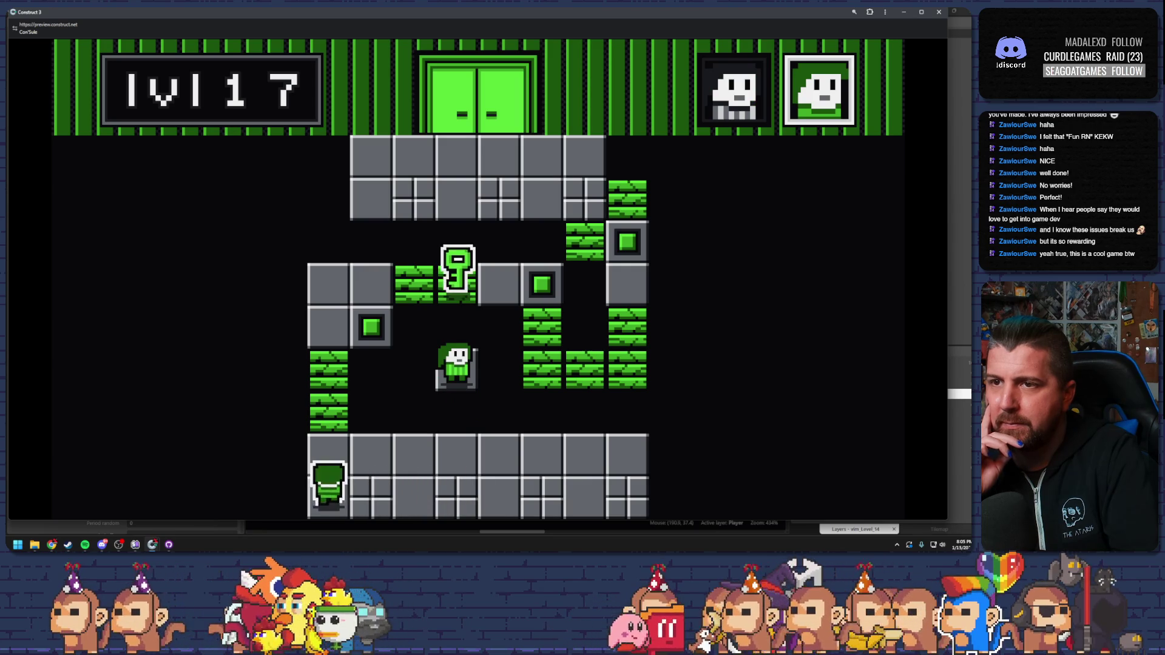
pyautogui.press('Up')
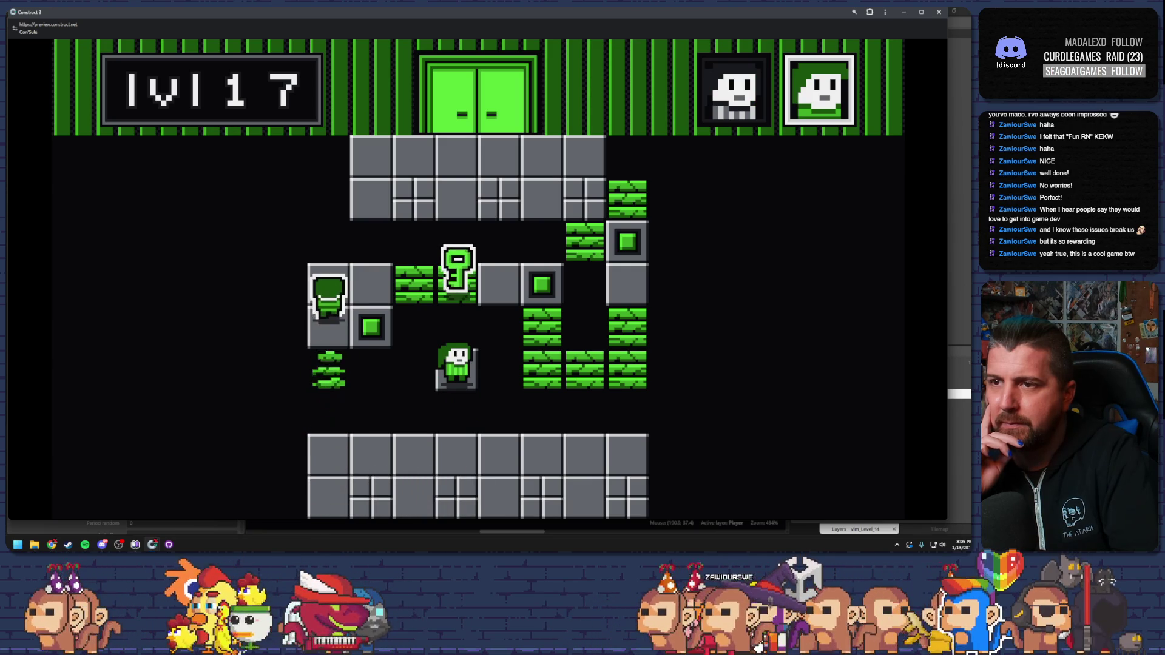
pyautogui.press('Right')
pyautogui.press('Down')
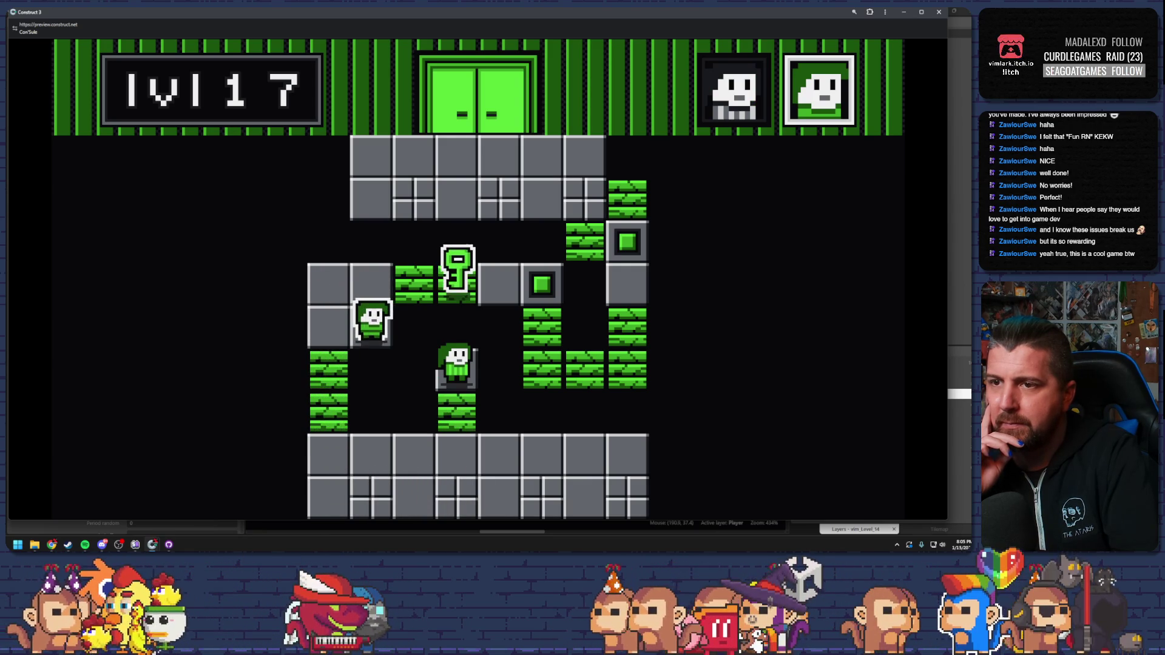
pyautogui.press('space')
pyautogui.press('Left')
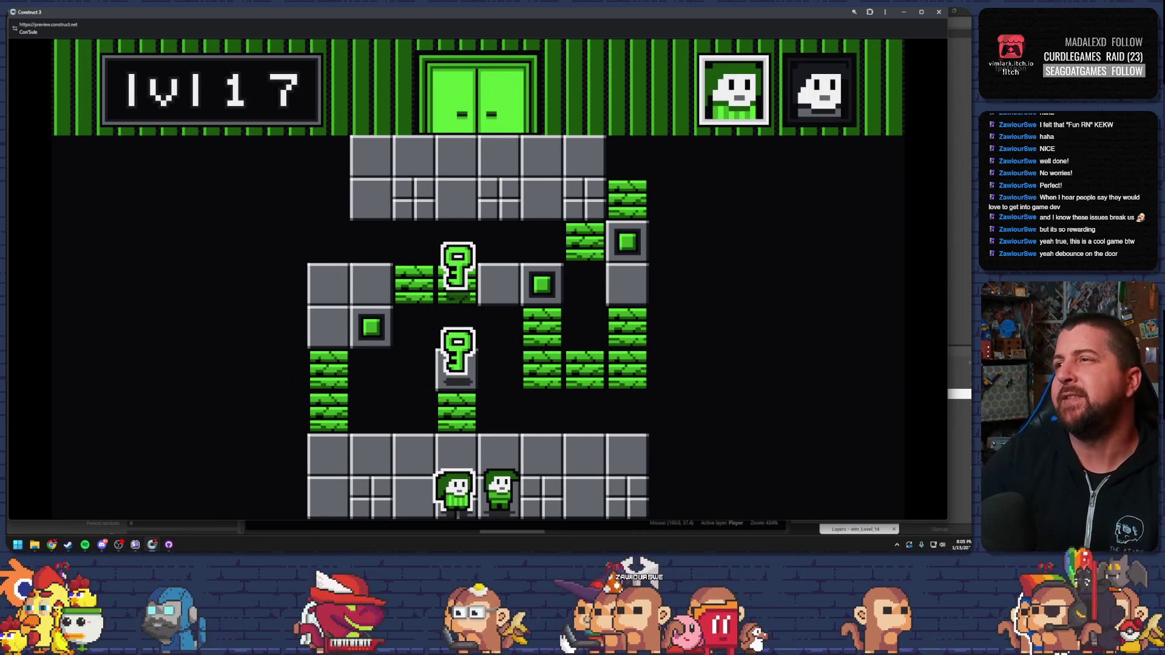
pyautogui.click(938, 12)
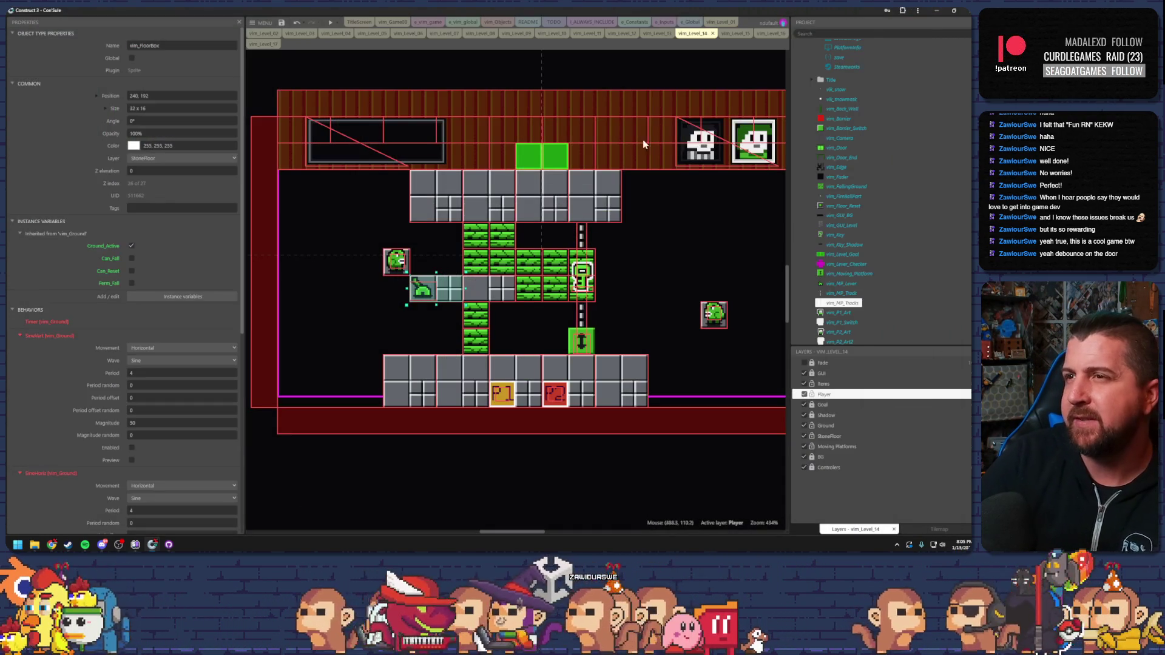
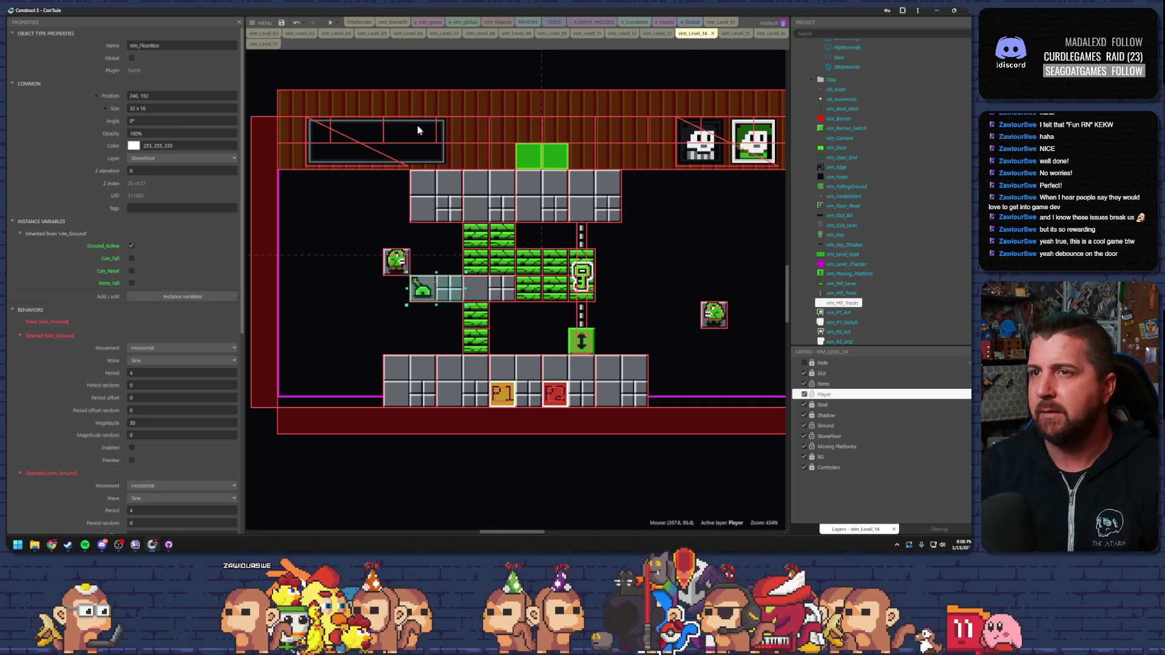
# Deselect everything, zoom out to about 285% over level 14, and open vim_Door's animations.
pyautogui.click(372, 214)
pyautogui.moveTo(373, 215)
pyautogui.mouseDown()
pyautogui.moveTo(390, 276)
pyautogui.moveTo(395, 409)
pyautogui.mouseUp()
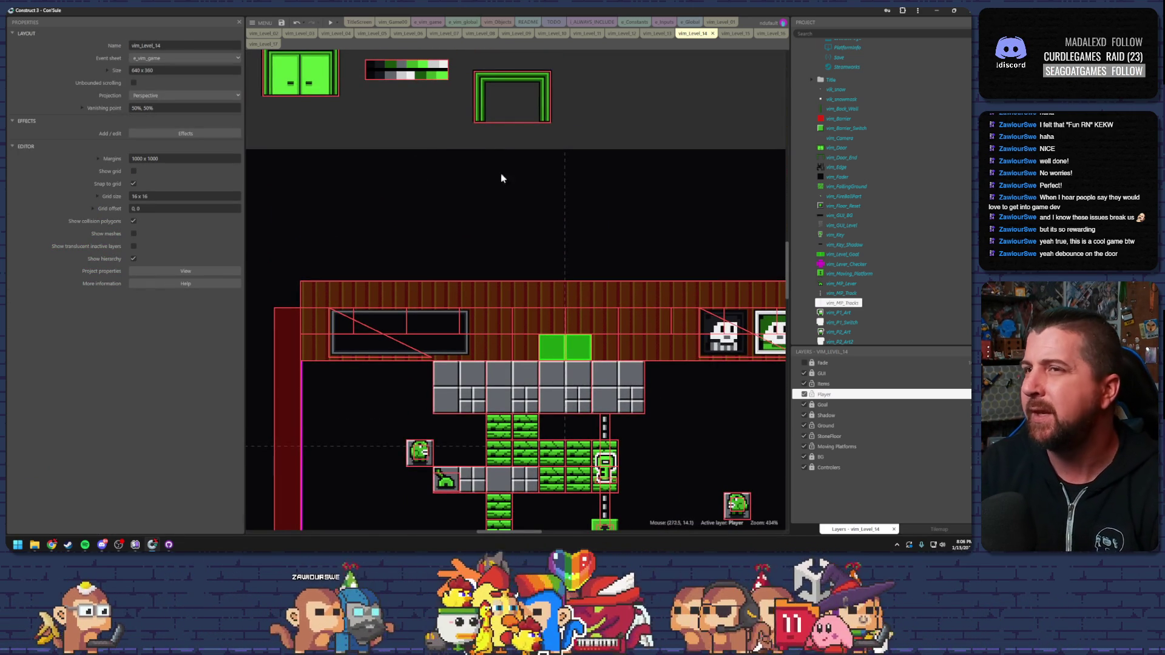
pyautogui.scroll(-4, 483, 161)
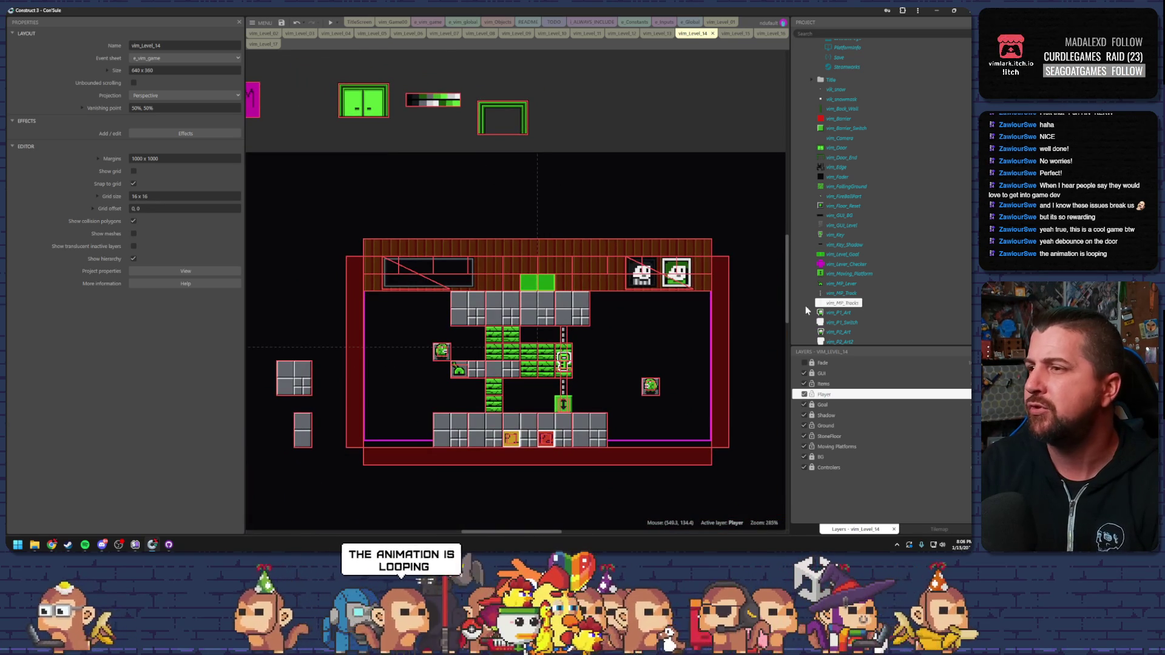
pyautogui.doubleClick(829, 150)
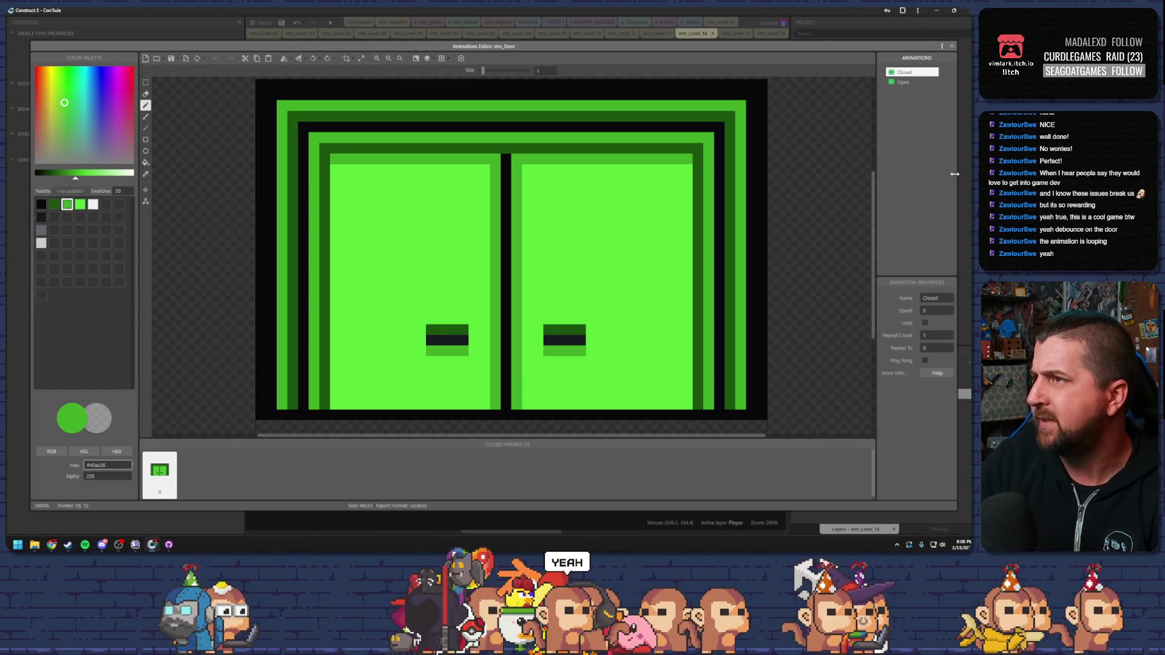
# Close the vim_Door Animations Editor and save the project.
pyautogui.click(952, 46)
pyautogui.hotkey('ctrl', 's')
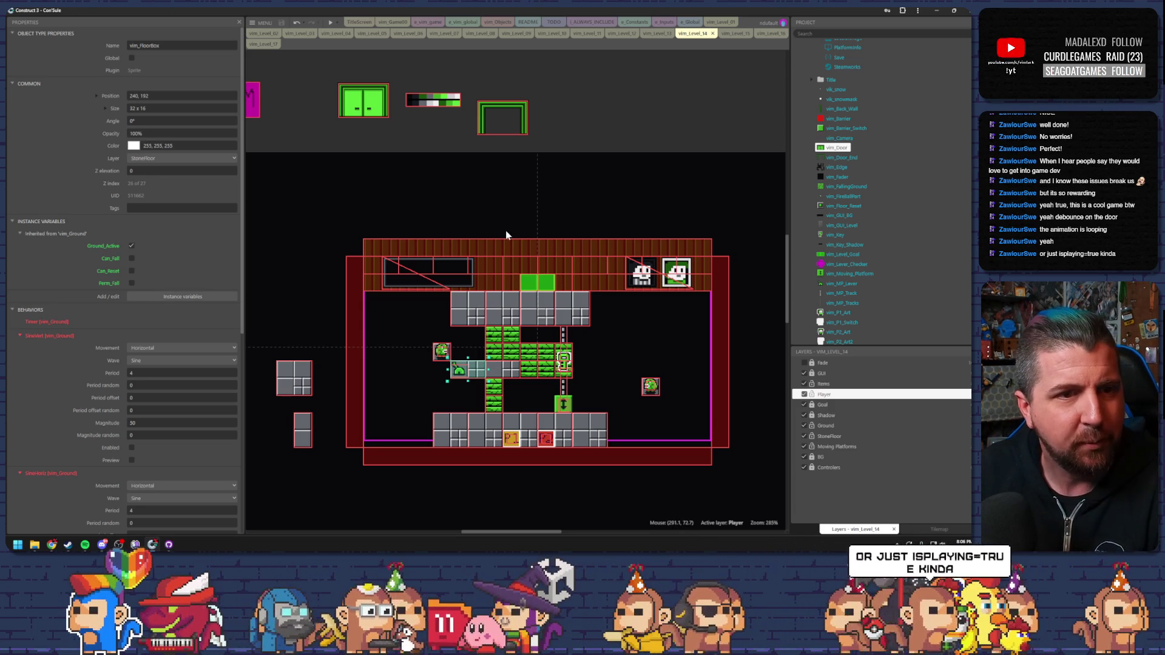
# Switch to the e_vim_game event sheet and collapse the Moving Platforms group.
pyautogui.click(581, 149)
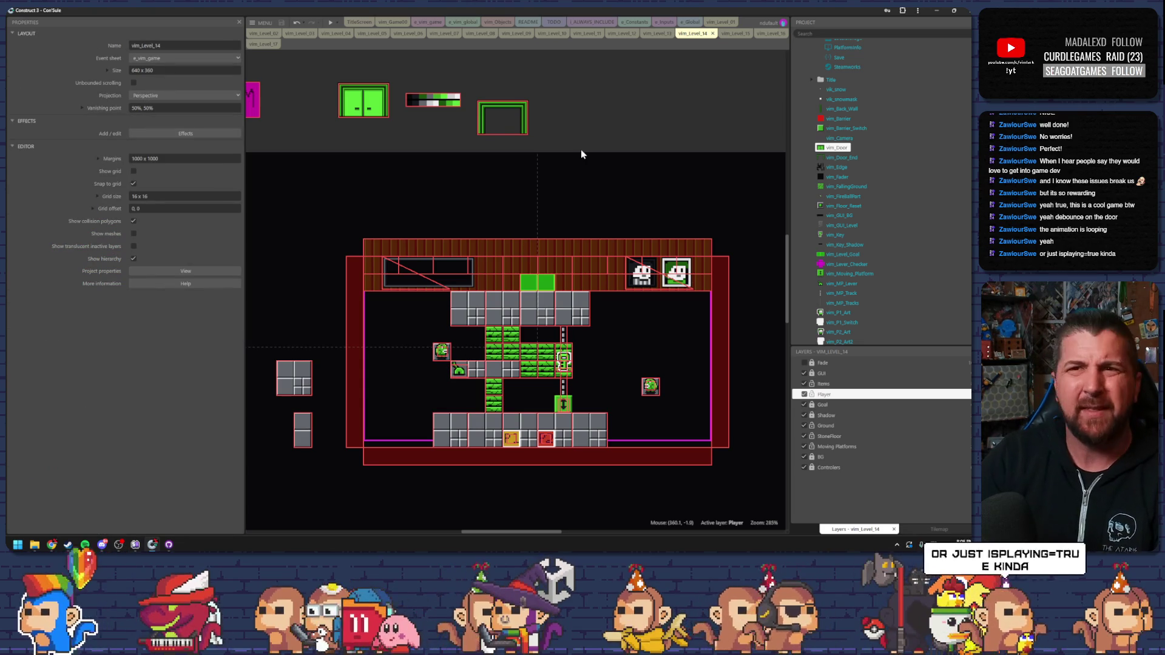
pyautogui.click(426, 23)
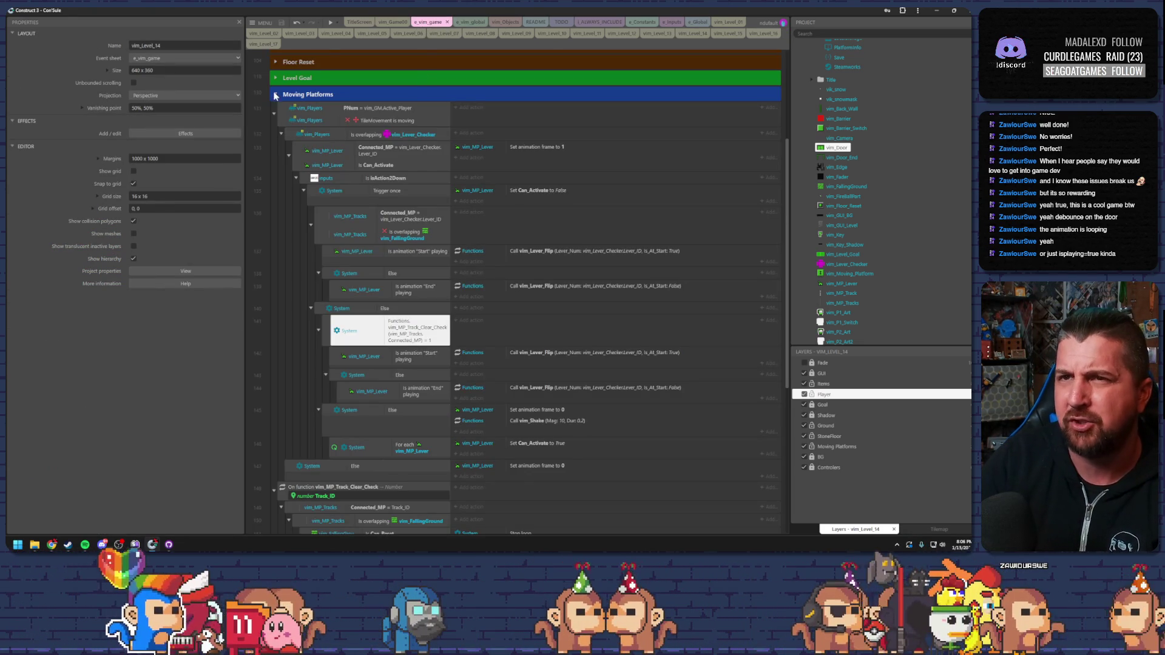
pyautogui.click(275, 95)
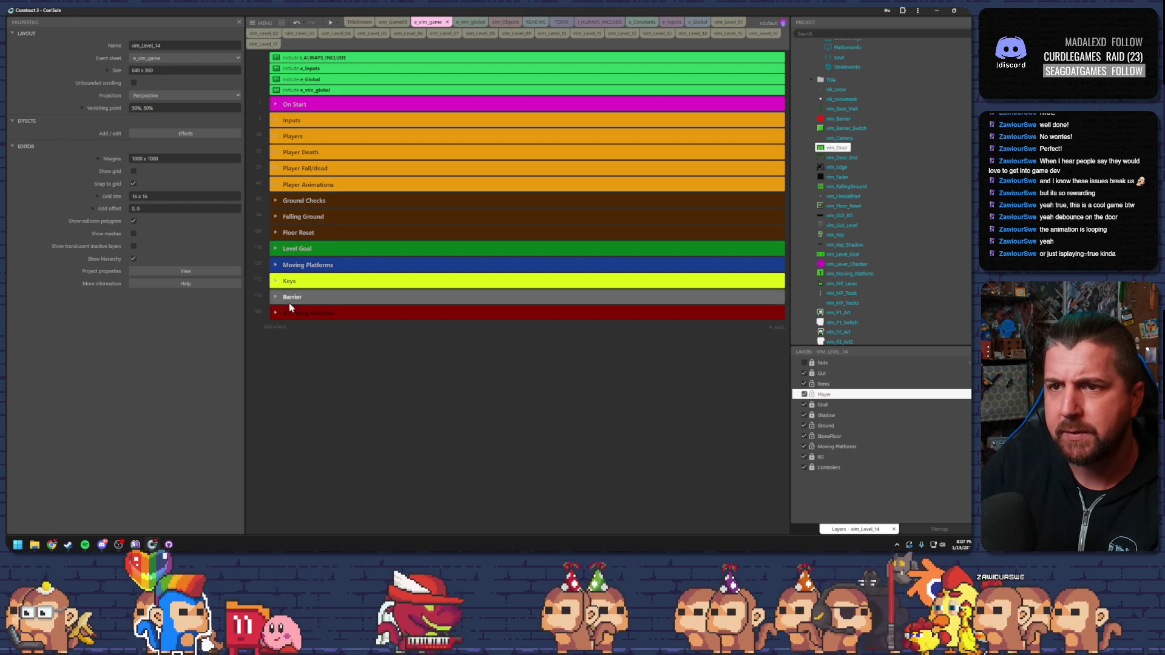
# Expand Level Goal and select its goal-check function, Game_State condition and Set Complete action.
pyautogui.click(295, 282)
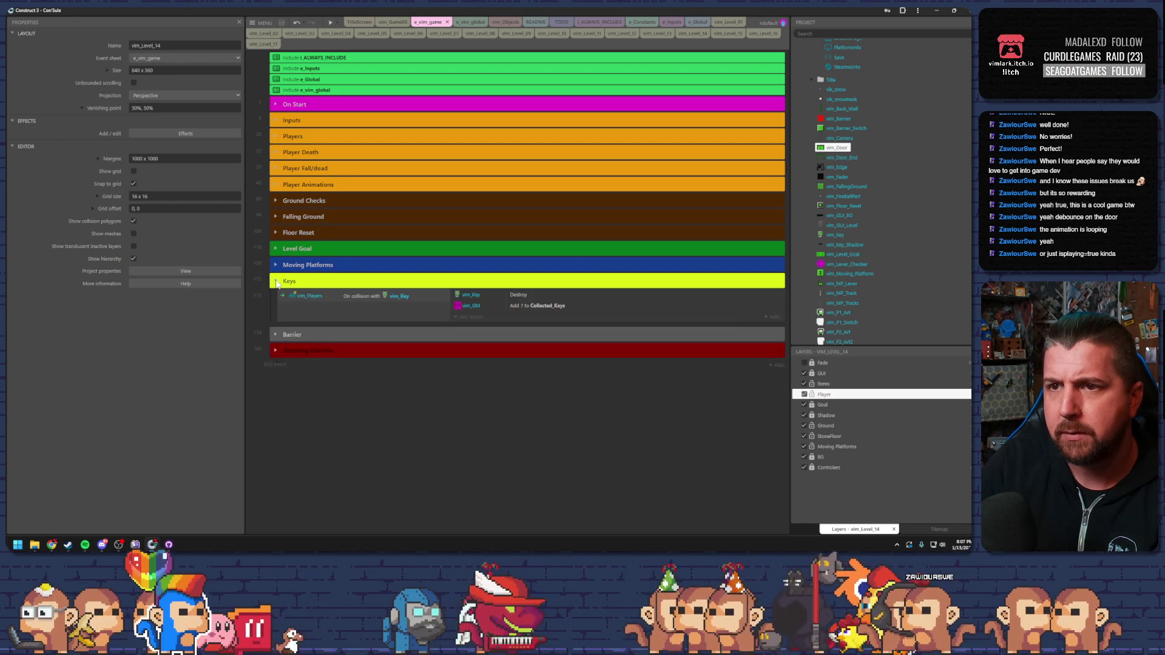
pyautogui.click(294, 281)
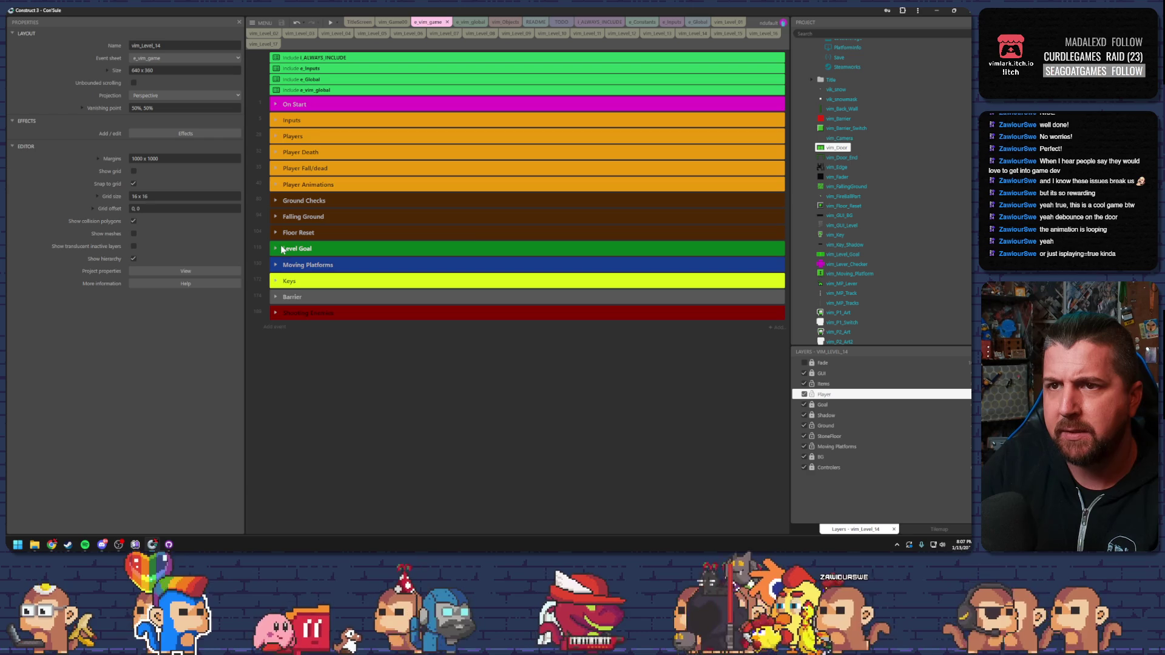
pyautogui.click(283, 248)
pyautogui.scroll(-3, 355, 292)
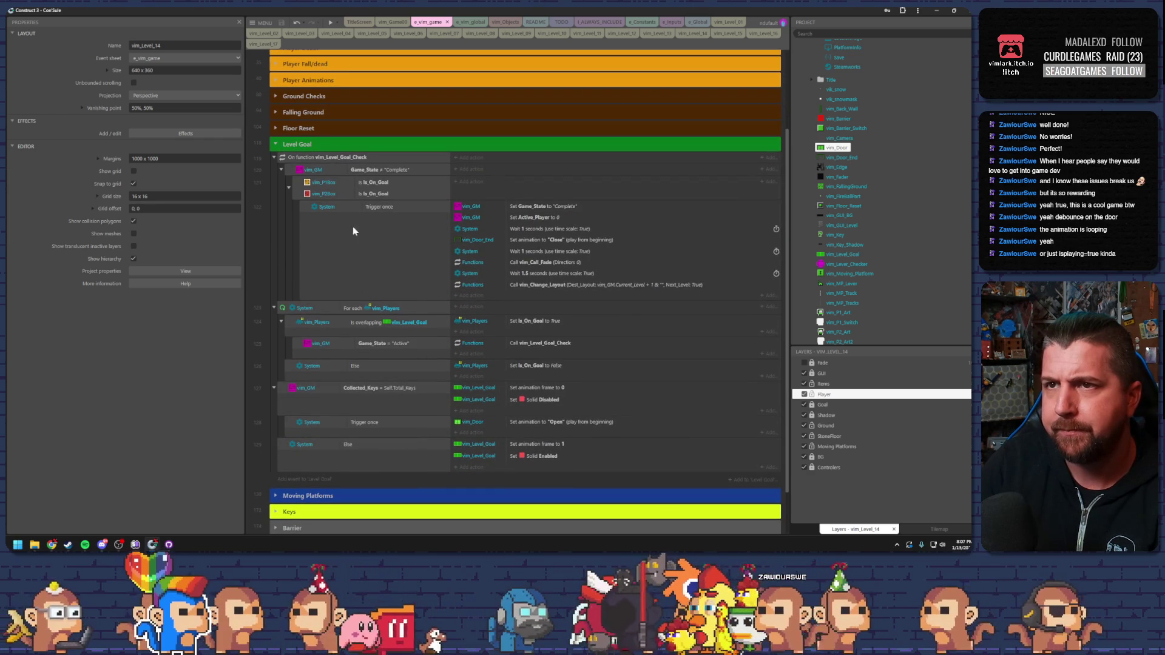
pyautogui.click(327, 158)
pyautogui.click(330, 170)
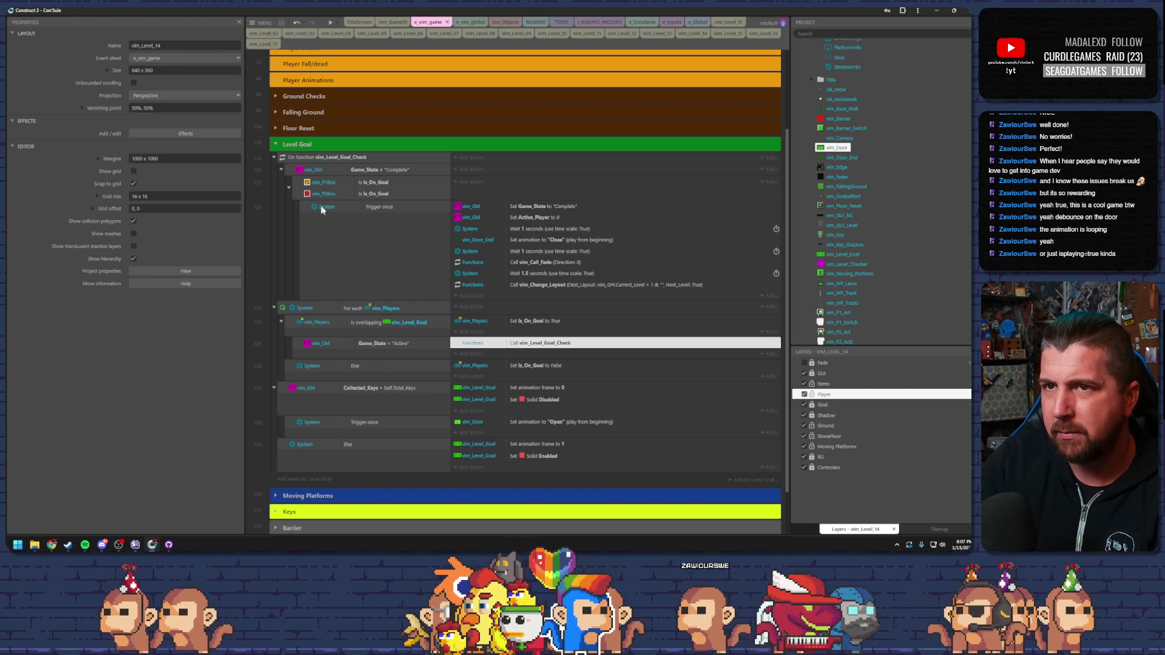
pyautogui.click(525, 207)
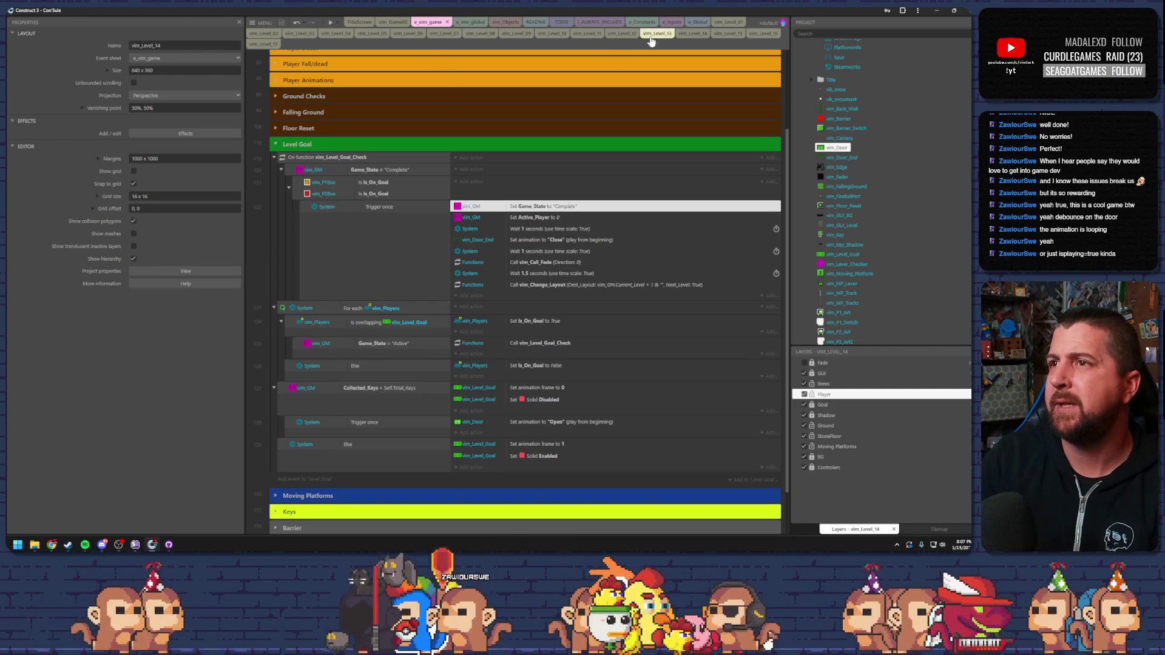
# Move vim_Key and vim_P1Box up beside the level goal on vim_Level_14 and save.
pyautogui.click(686, 38)
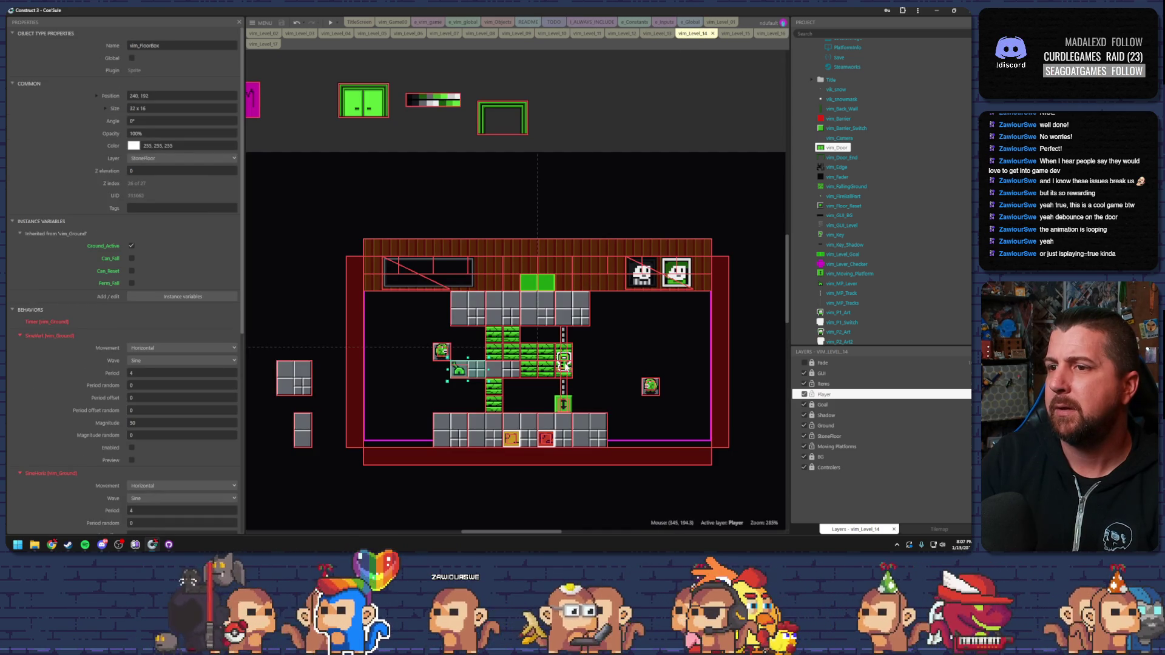
pyautogui.moveTo(564, 364); pyautogui.dragTo(532, 315)
pyautogui.moveTo(513, 448); pyautogui.dragTo(510, 366)
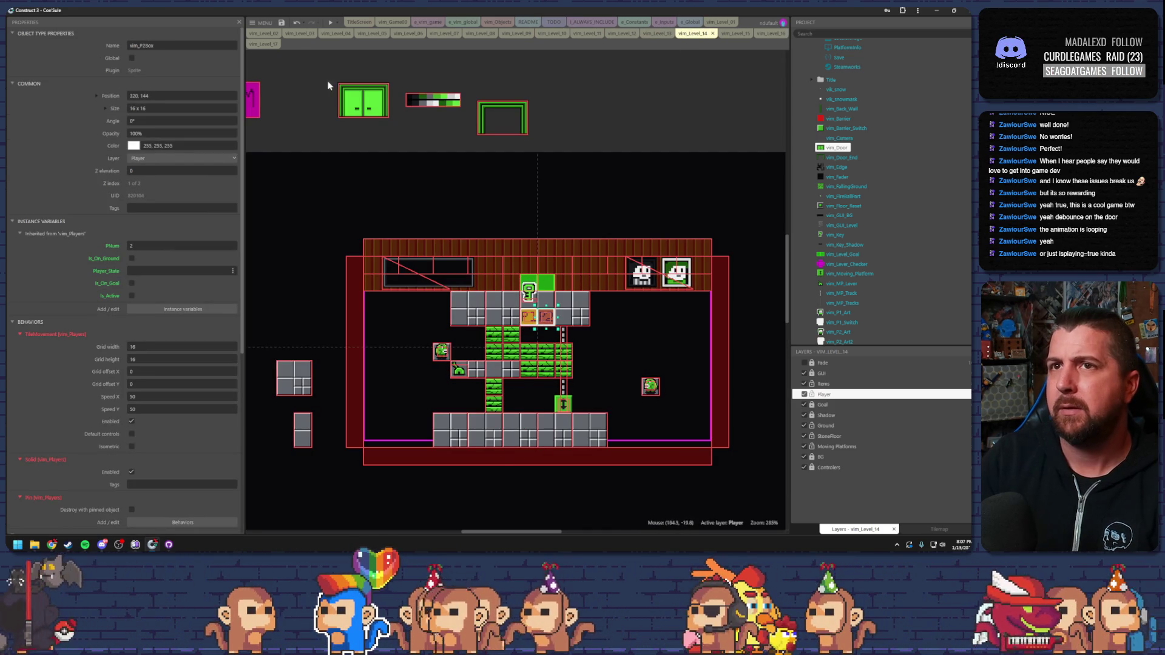
pyautogui.click(282, 25)
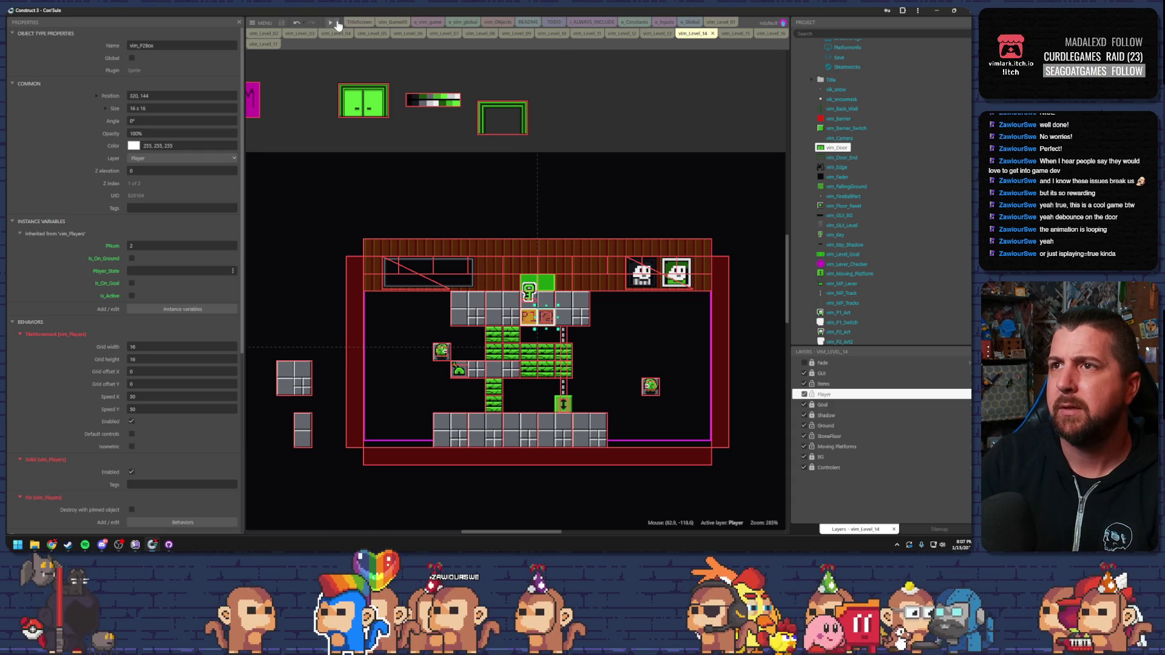
# Review the Game_State equals Active and players-overlapping-level-goal events in the event sheet.
pyautogui.click(425, 23)
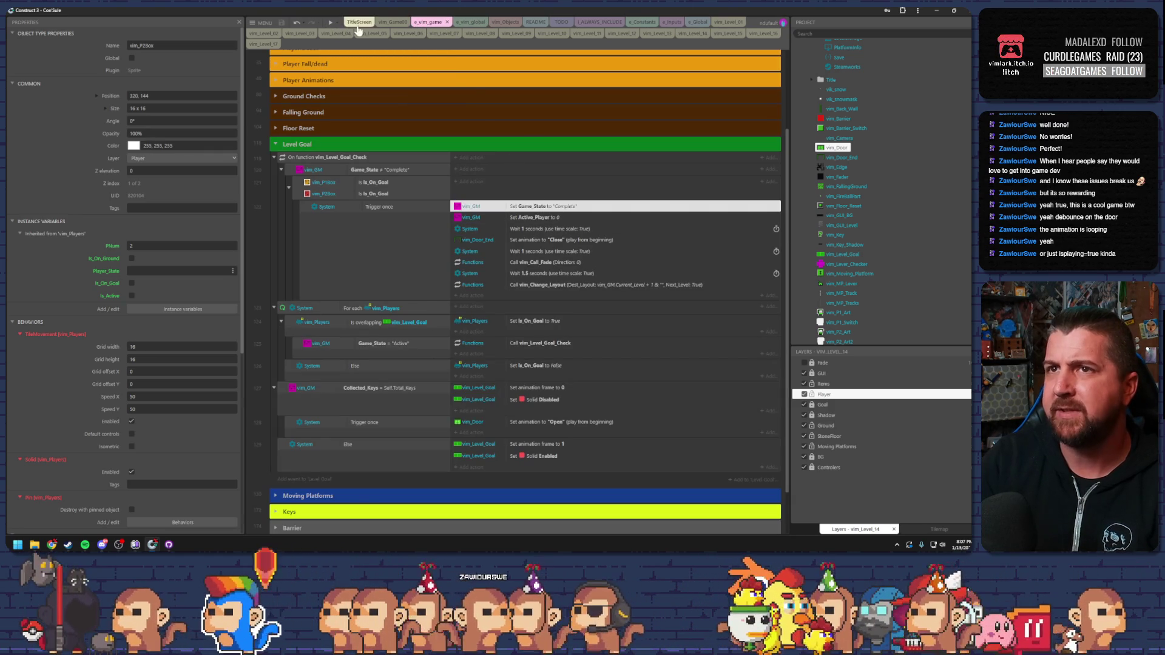
pyautogui.click(681, 35)
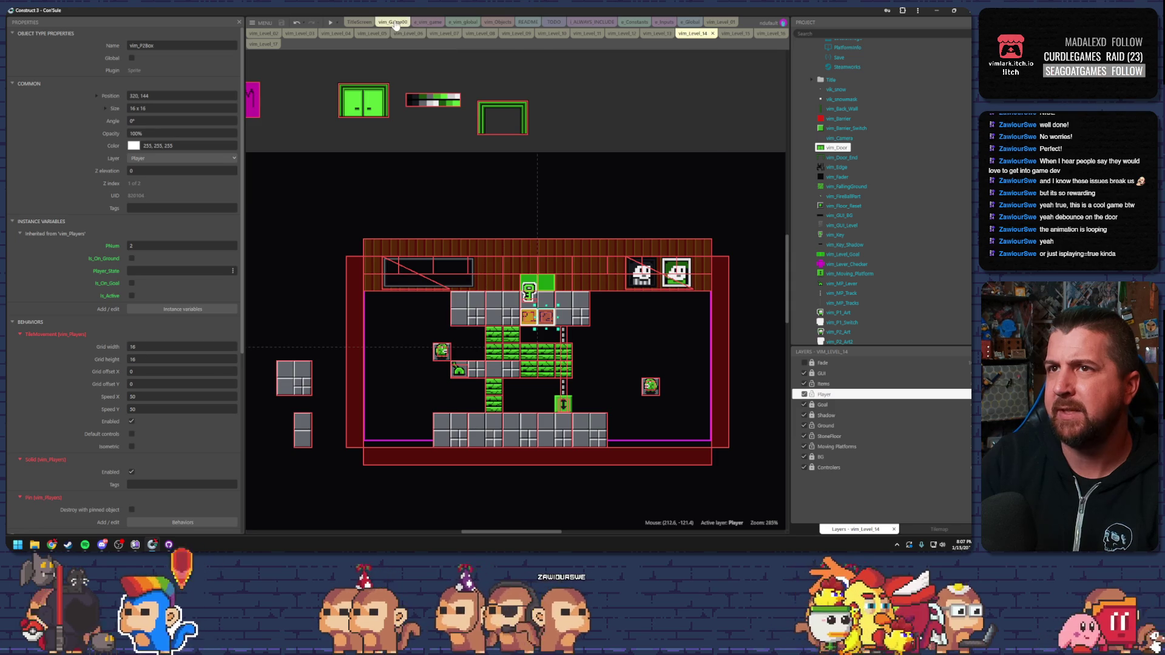
pyautogui.click(394, 23)
pyautogui.click(429, 22)
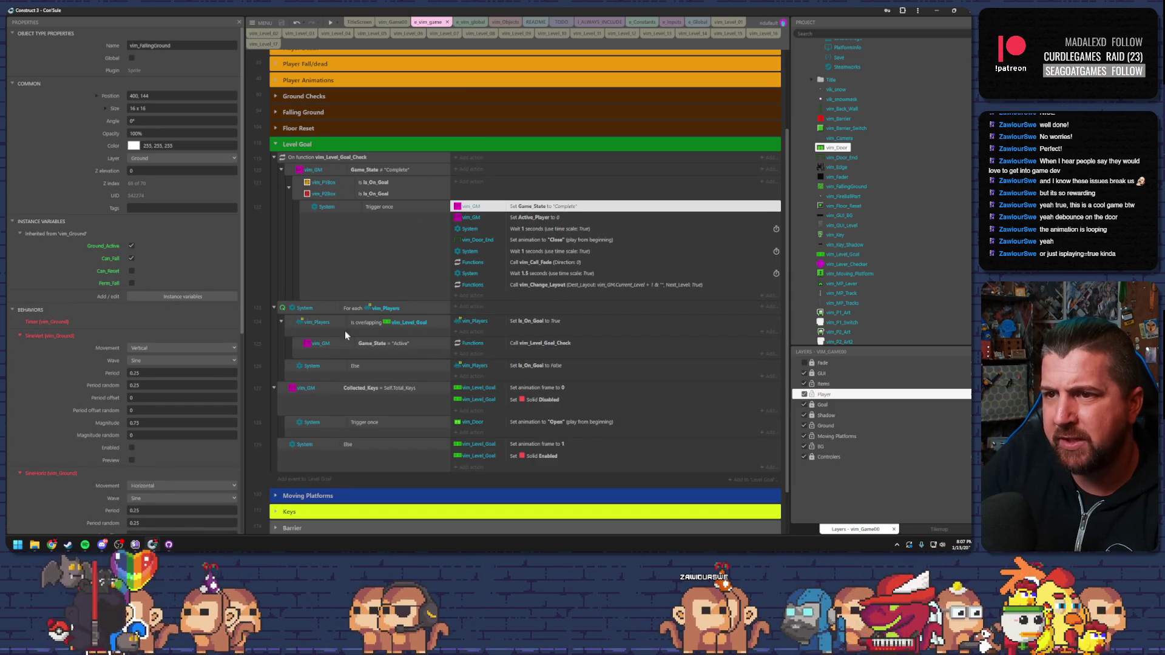
pyautogui.click(298, 346)
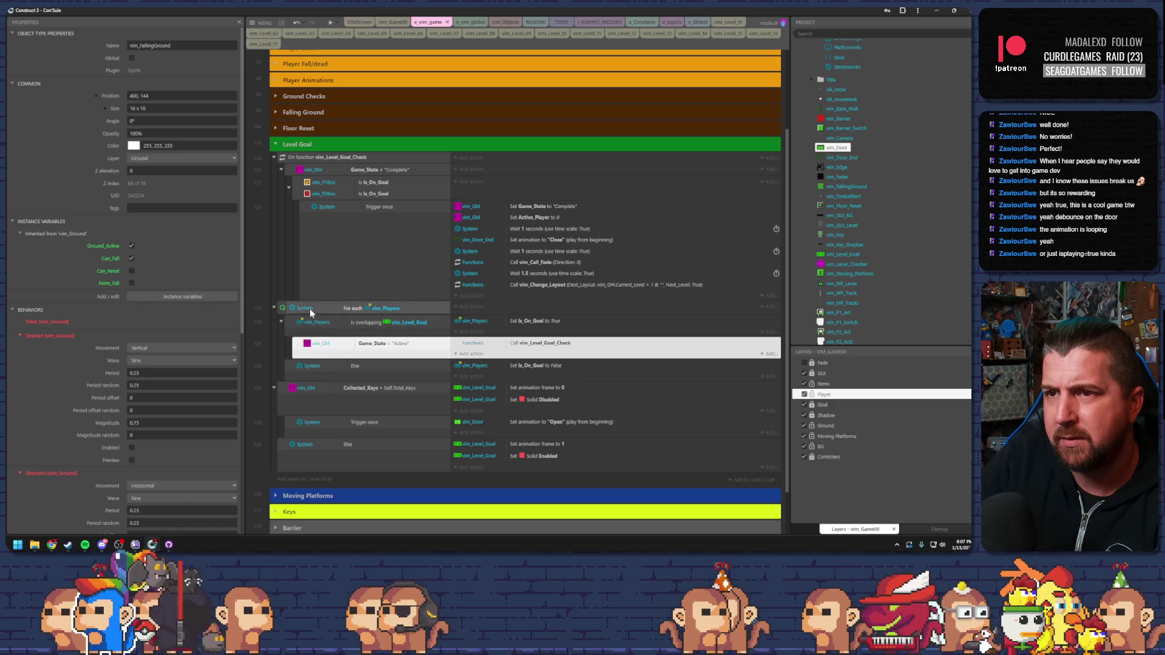
pyautogui.click(312, 322)
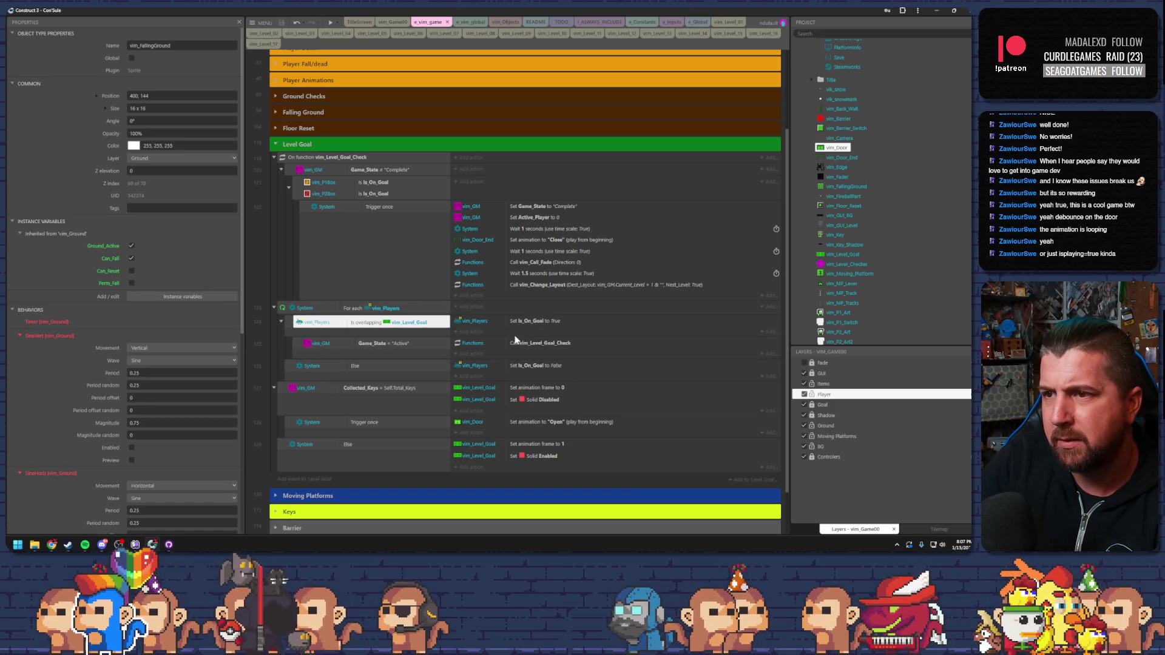
# Launch a debug preview of vim_Level_14.
pyautogui.click(692, 33)
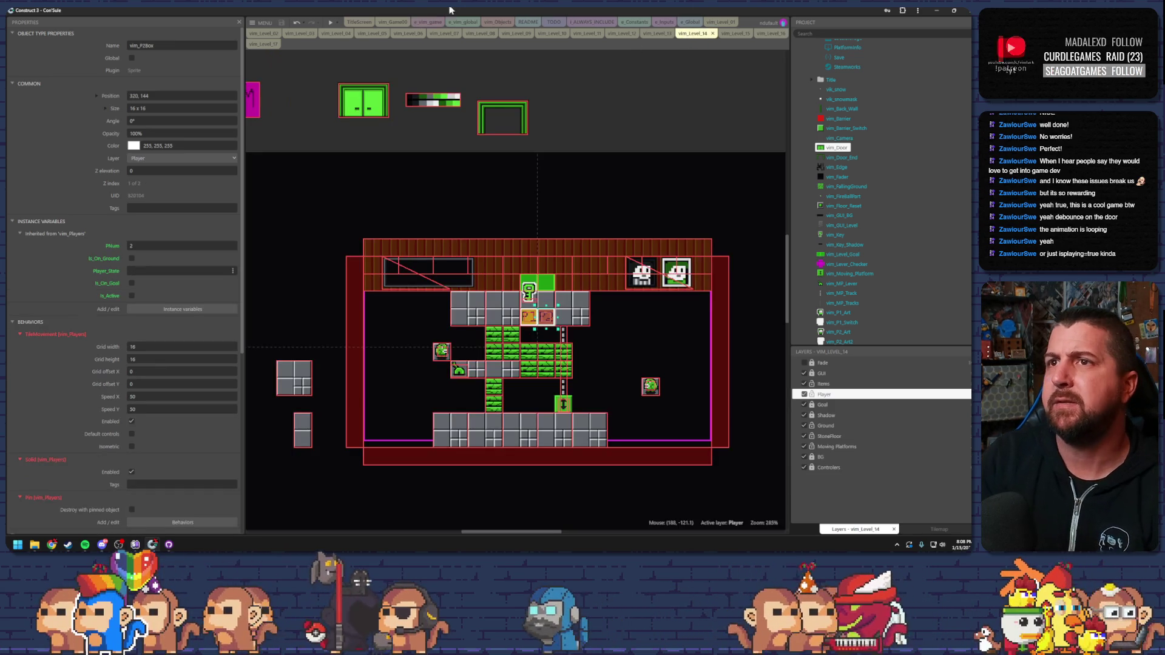
pyautogui.click(336, 22)
pyautogui.click(364, 64)
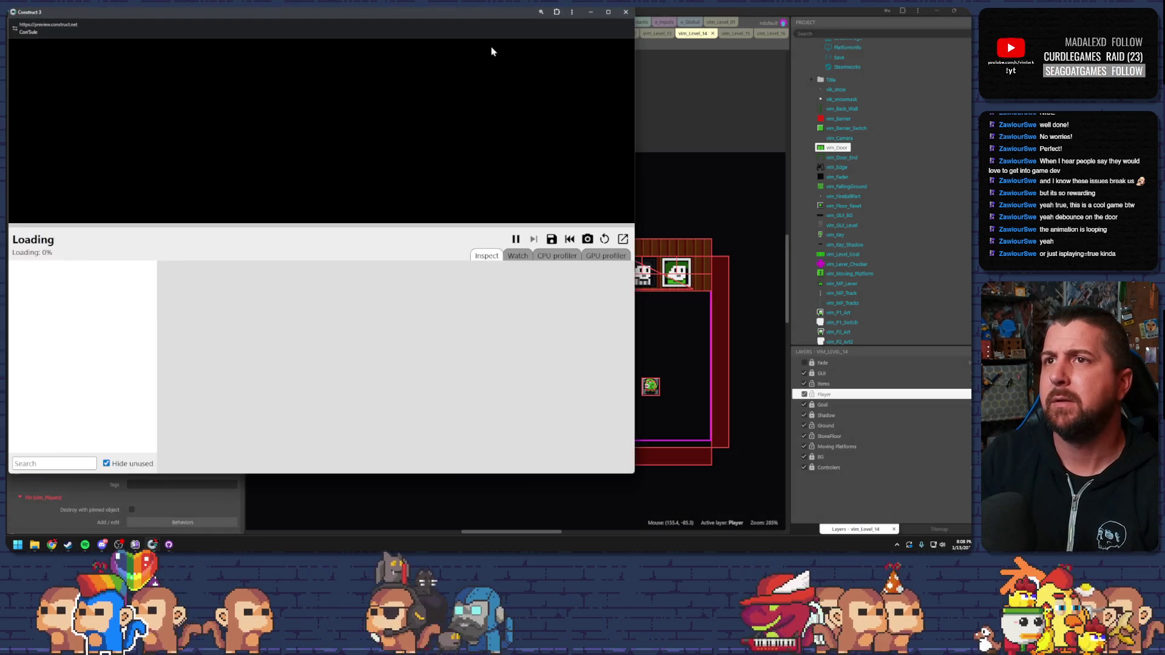
# Maximize the debug preview and inspect the vim_GM game manager's values.
pyautogui.doubleClick(461, 12)
pyautogui.scroll(-15, 280, 431)
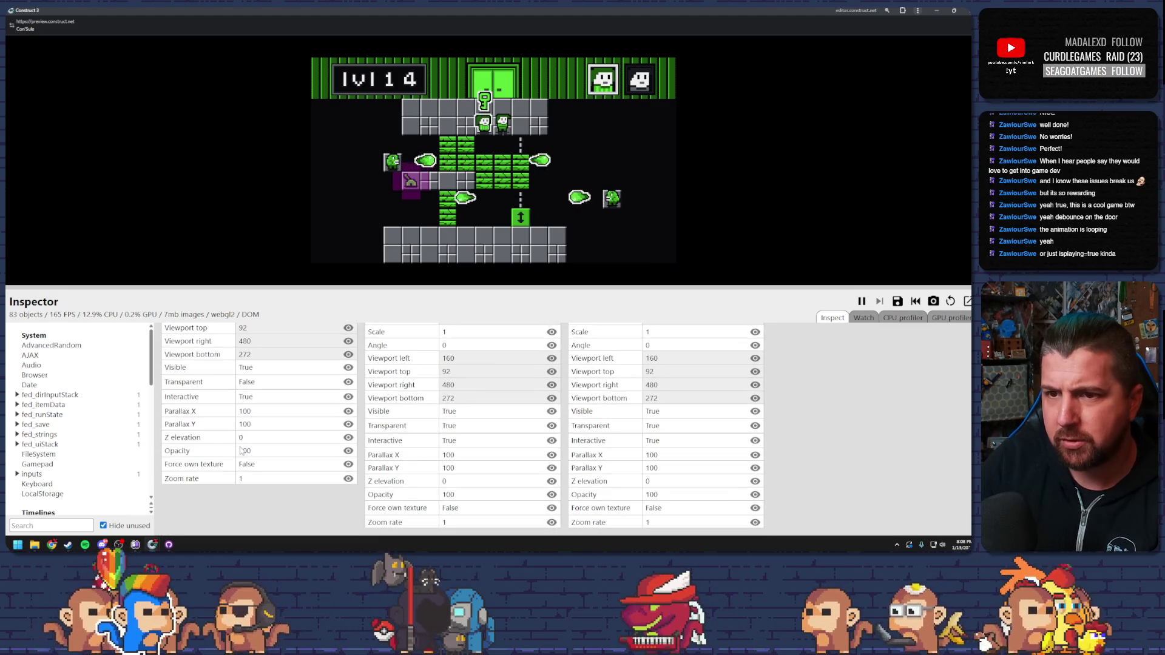
pyautogui.scroll(5, 632, 432)
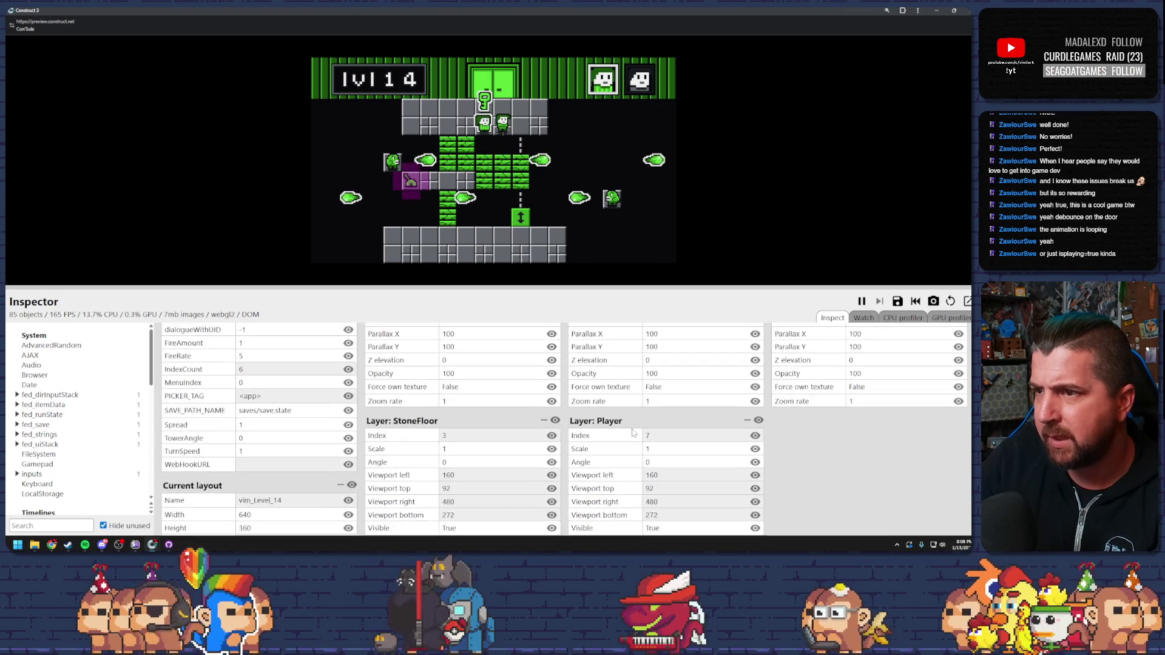
pyautogui.scroll(10, 632, 432)
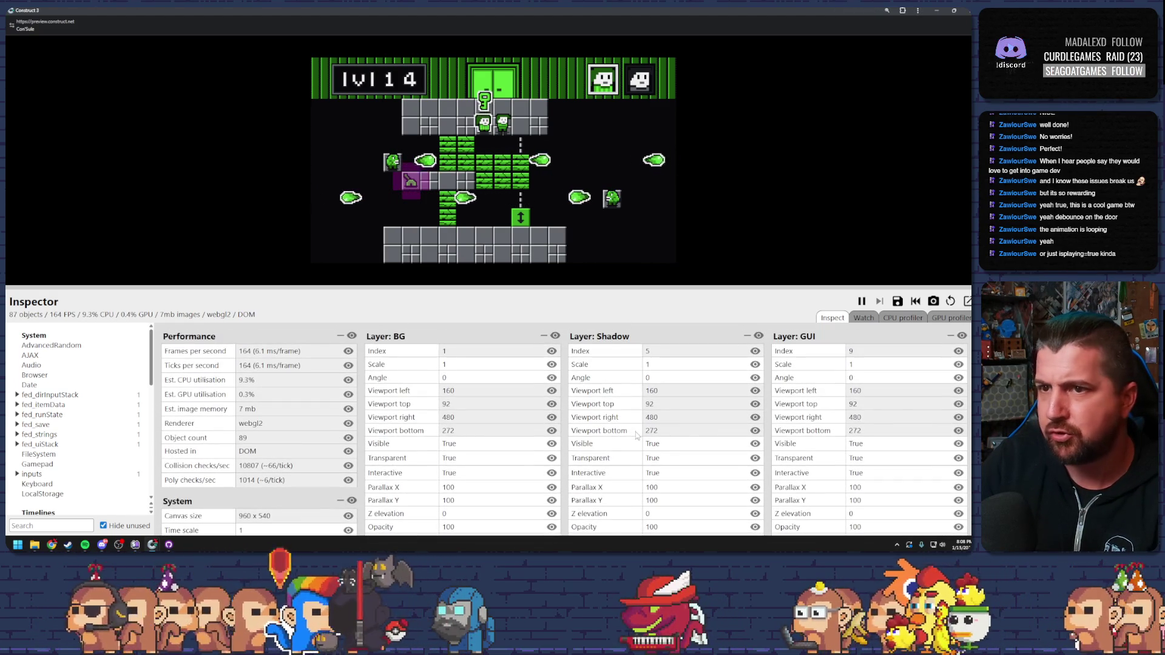
pyautogui.scroll(-5, 636, 434)
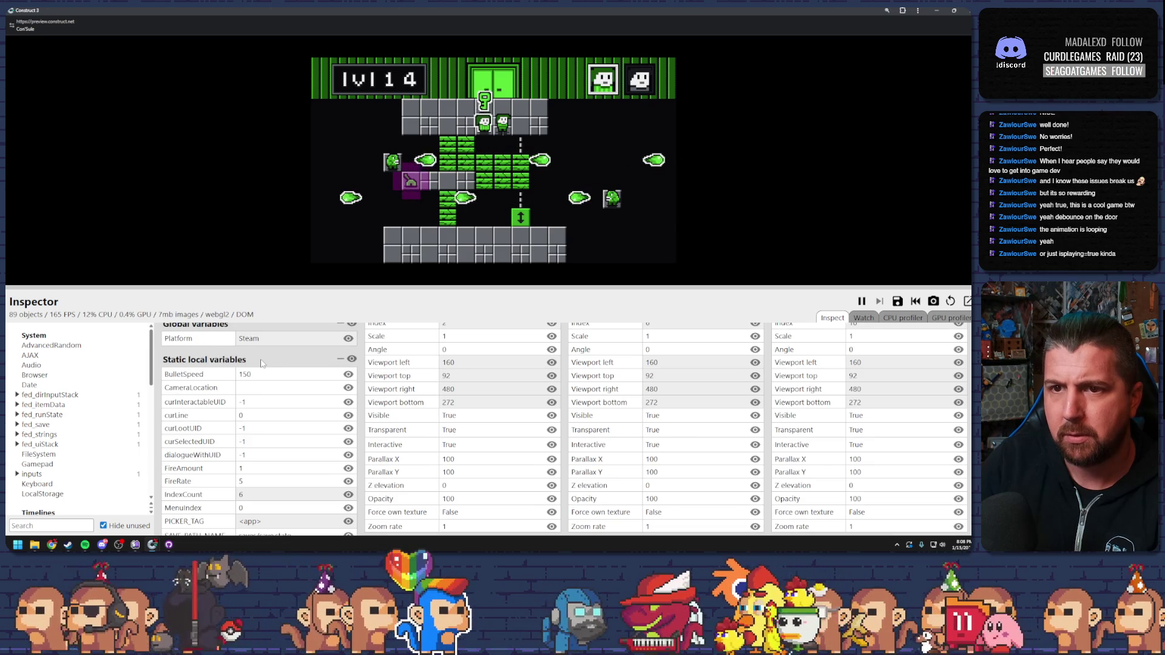
pyautogui.scroll(-3, 262, 362)
pyautogui.scroll(-5, 83, 423)
pyautogui.scroll(3, 84, 423)
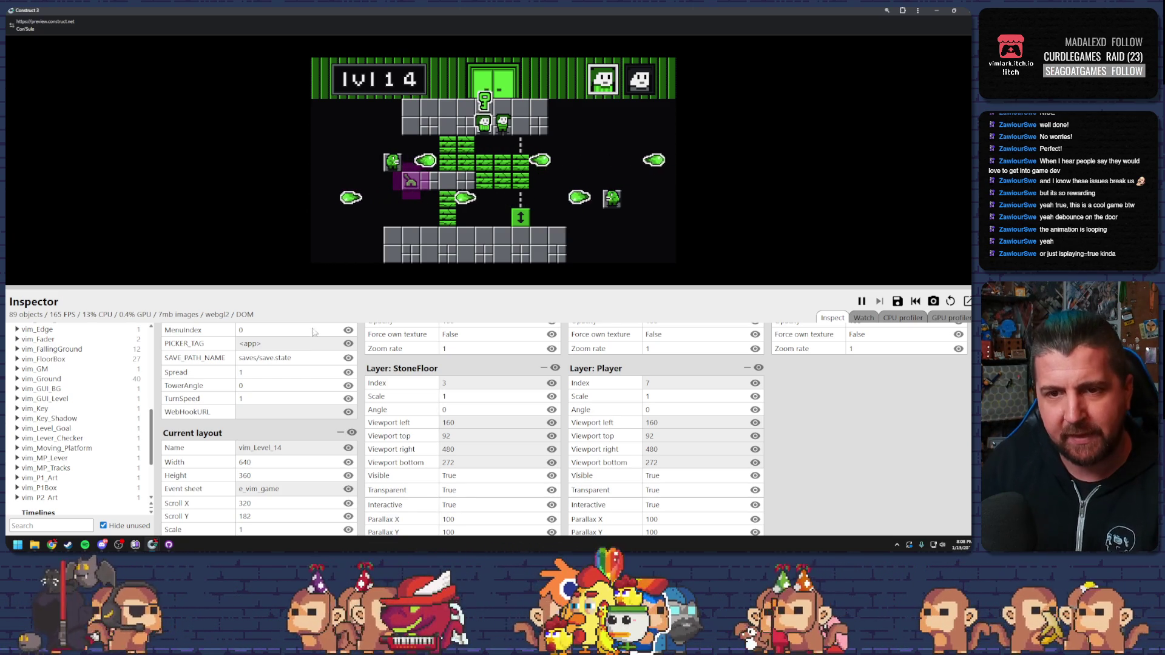
pyautogui.click(30, 370)
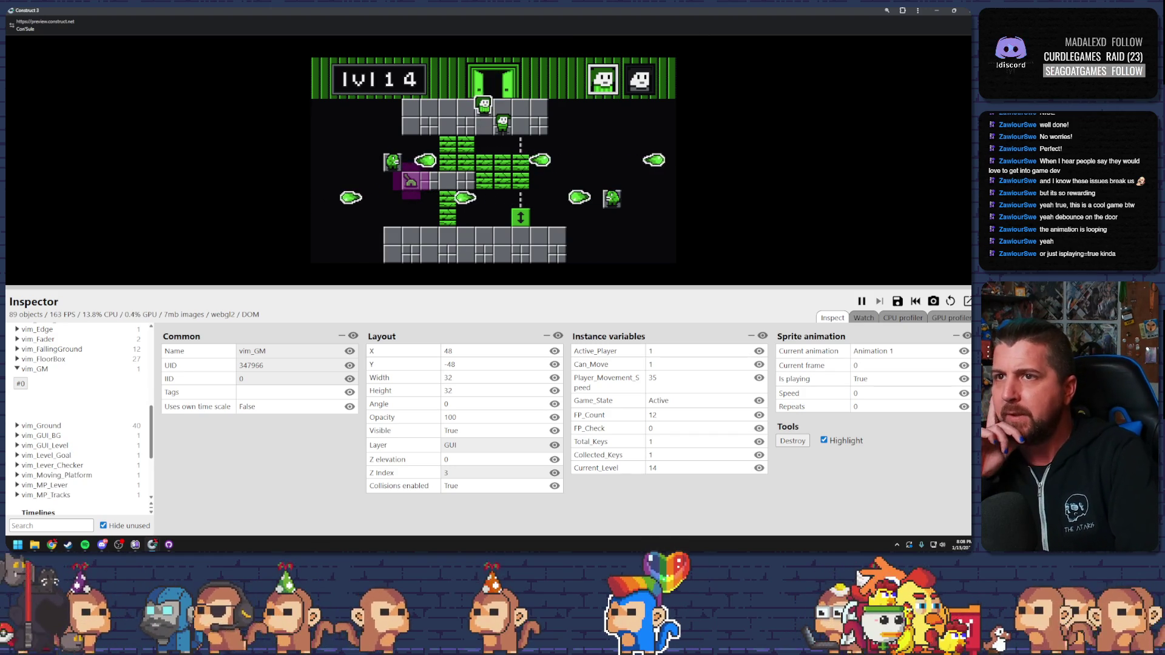
# Switch to player 2, walk into the exit door to reach level 15, and leave the preview.
pyautogui.press('Tab')
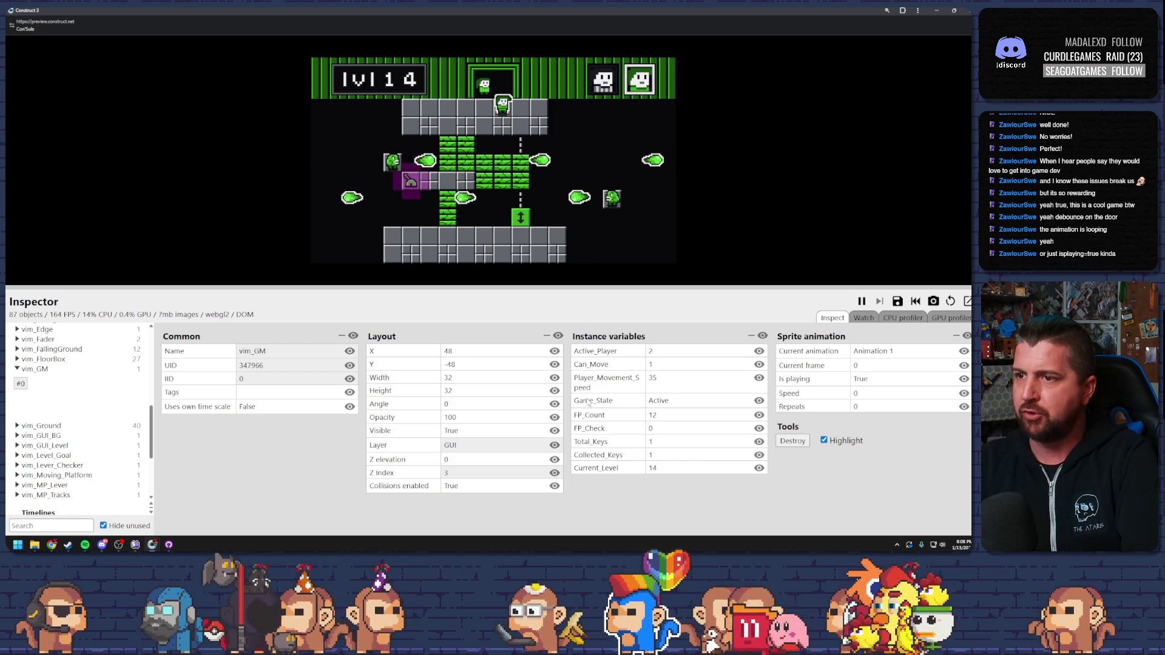
pyautogui.press('Up')
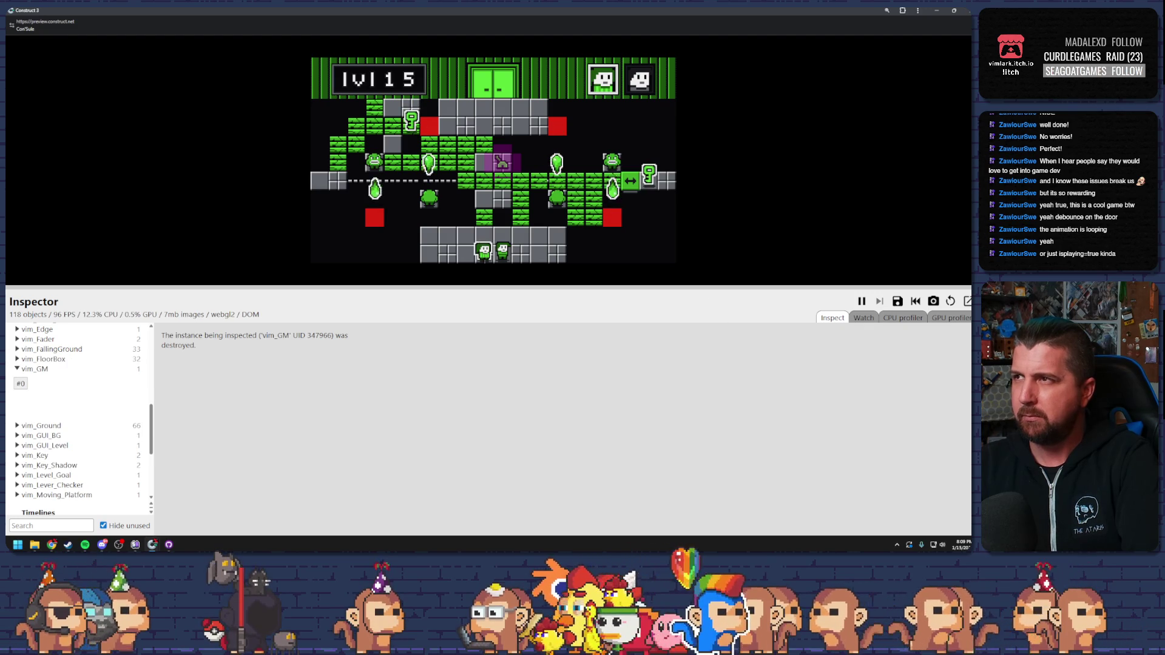
pyautogui.hotkey('alt', 'Tab')
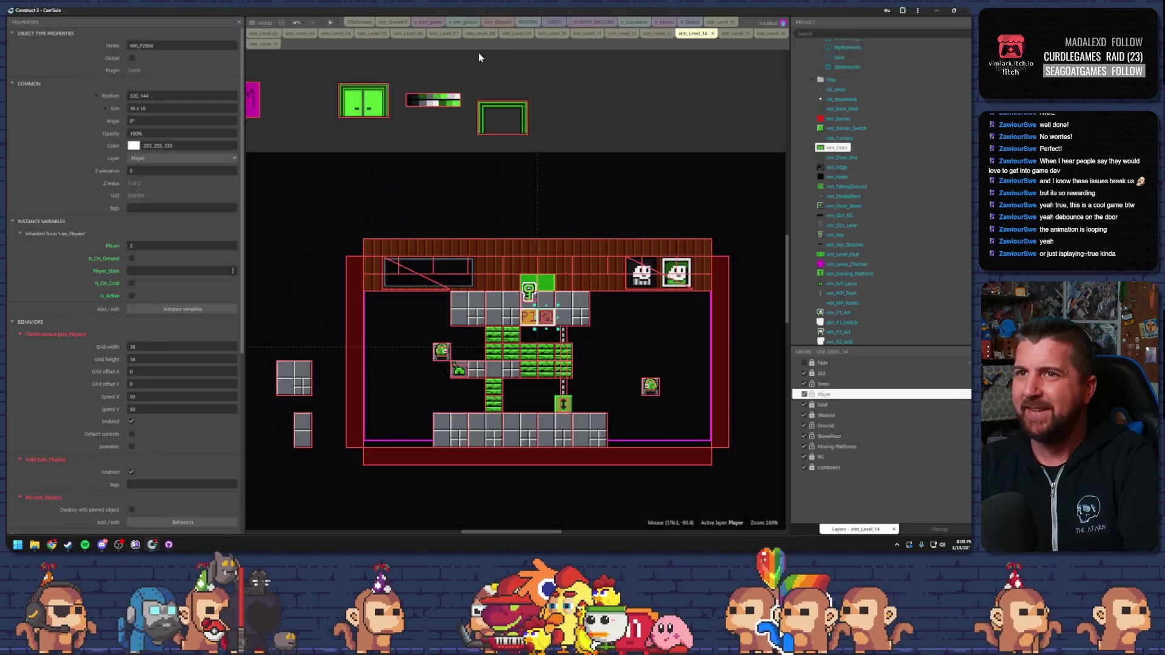
# Playtest level 14, moving both players through the exit door, then close the preview.
pyautogui.click(328, 21)
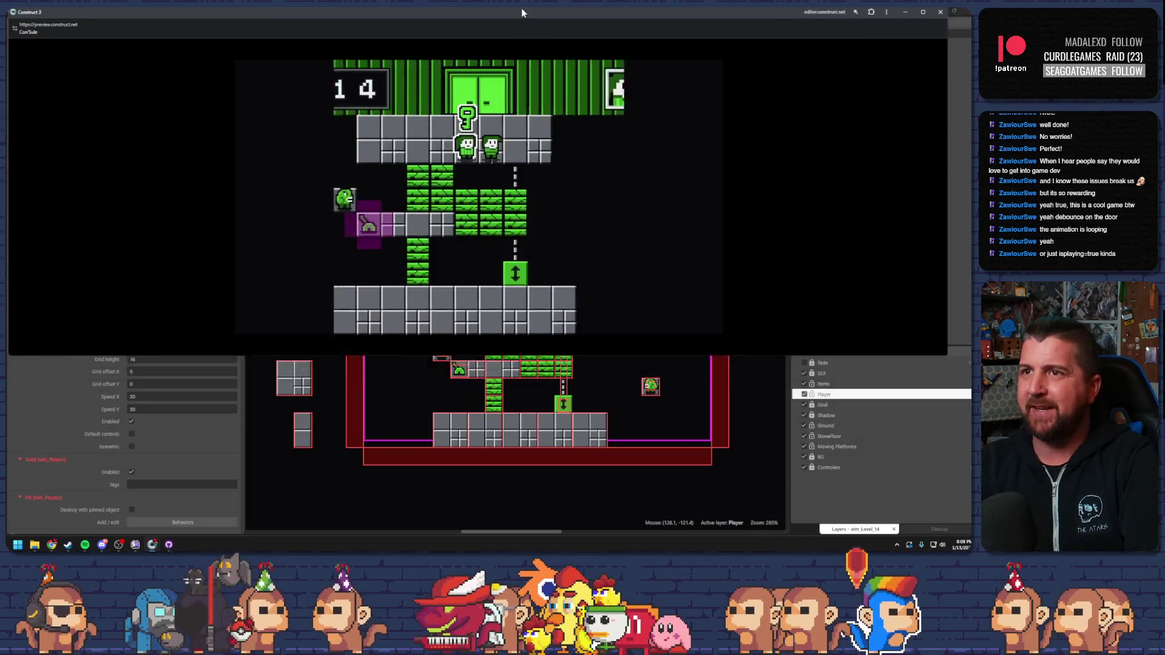
pyautogui.press('Up')
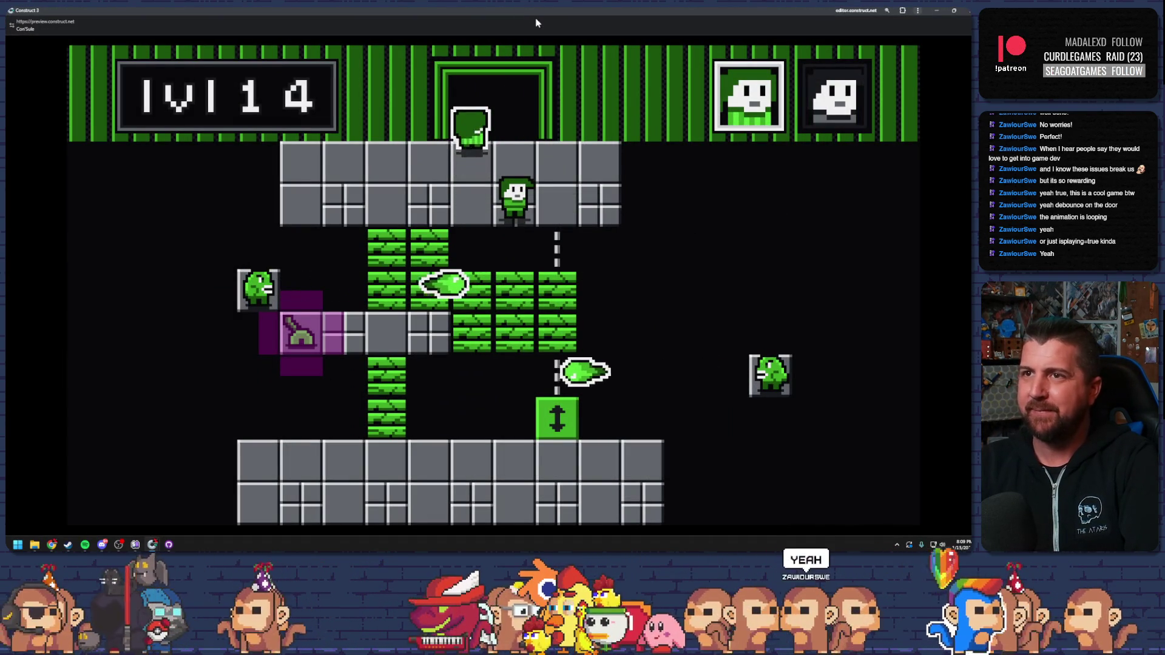
pyautogui.press('Up')
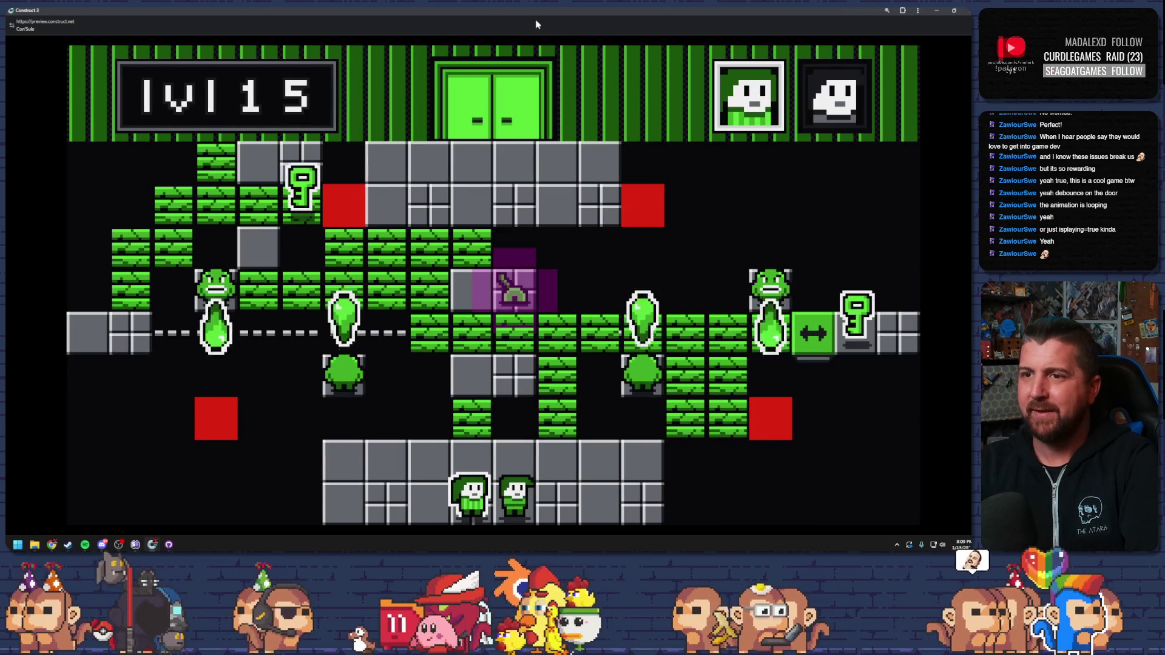
pyautogui.hotkey('alt', 'F4')
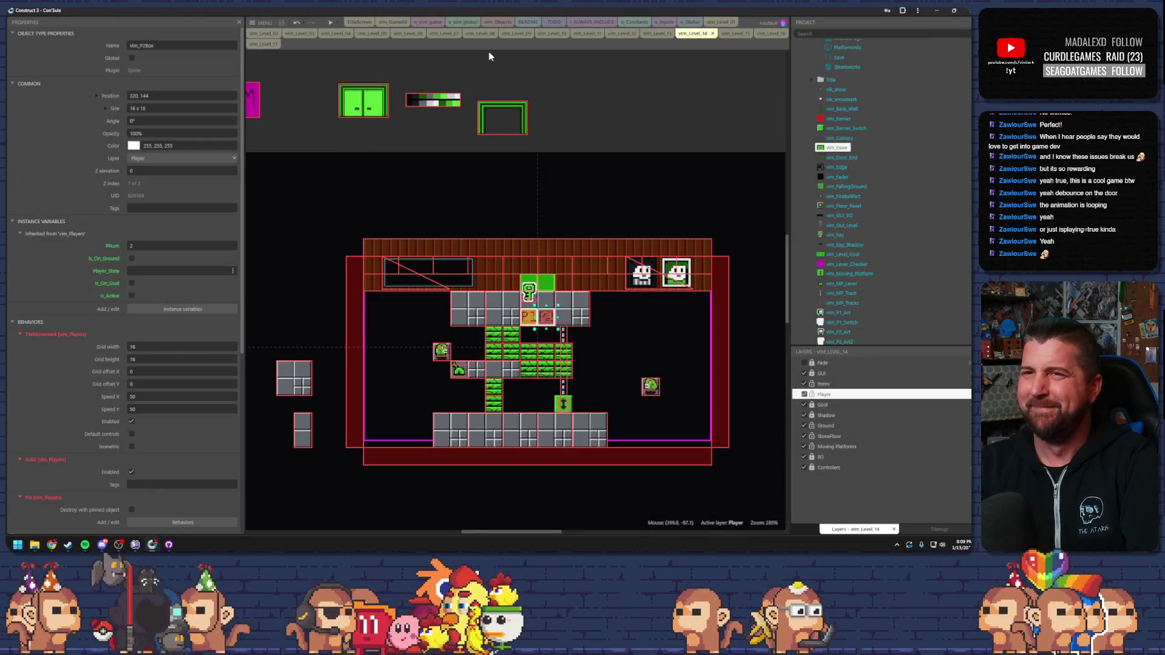
# Playtest level 14 again, breaking through the brick column into the open door, then close it.
pyautogui.click(331, 24)
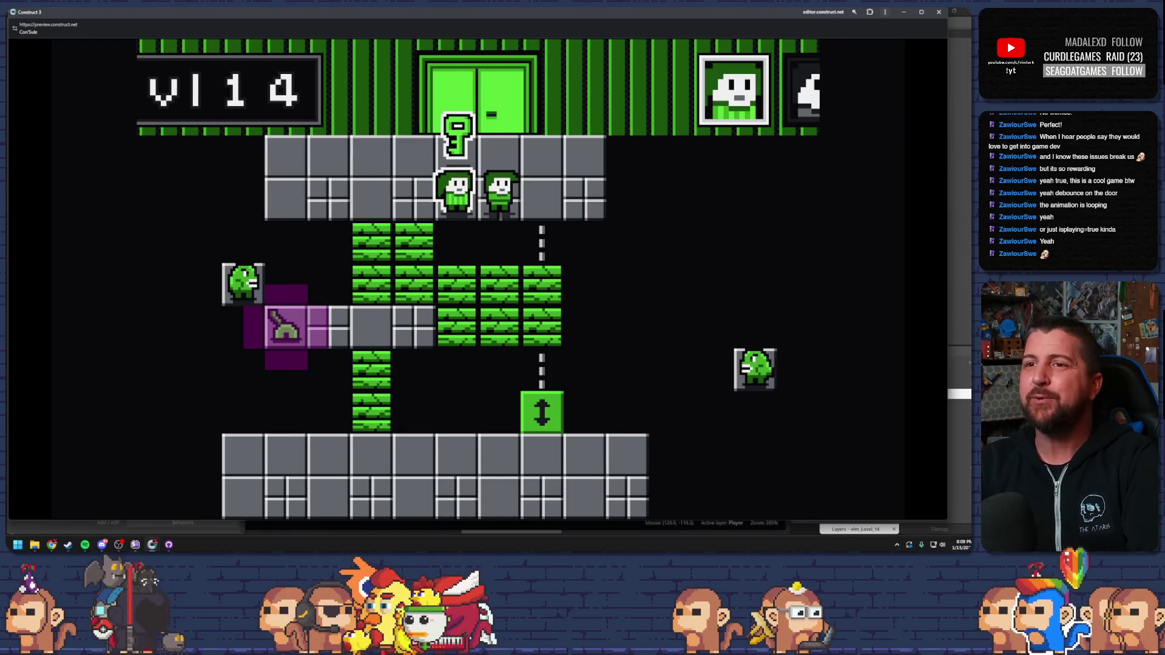
pyautogui.press('Down')
pyautogui.press('Up')
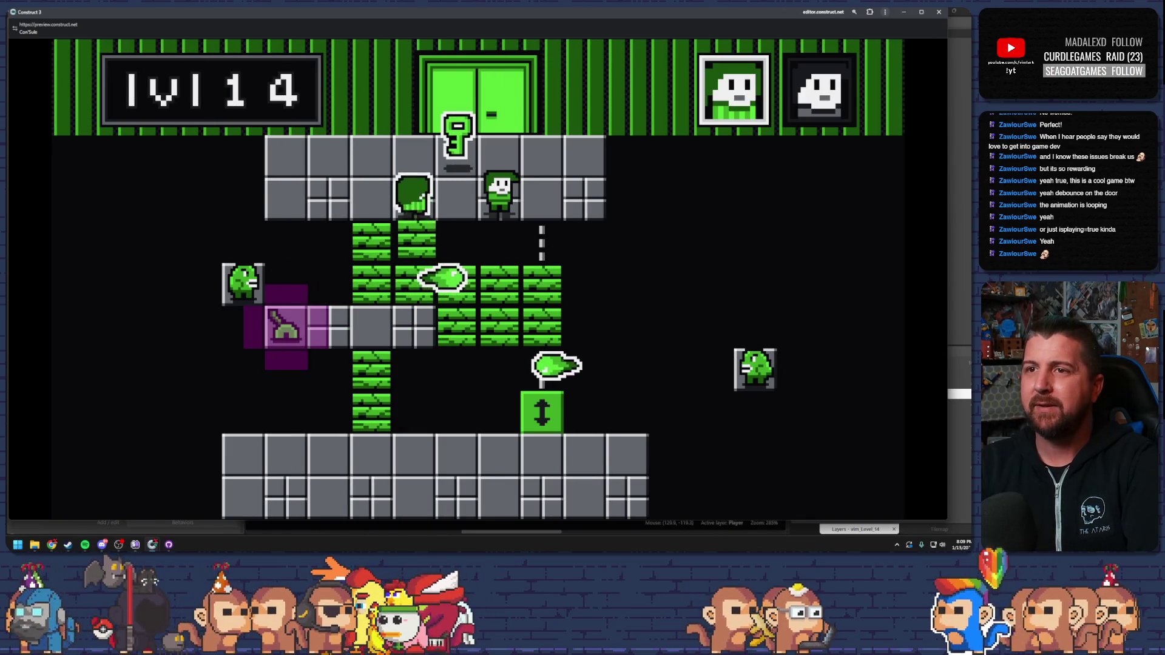
pyautogui.press('Up')
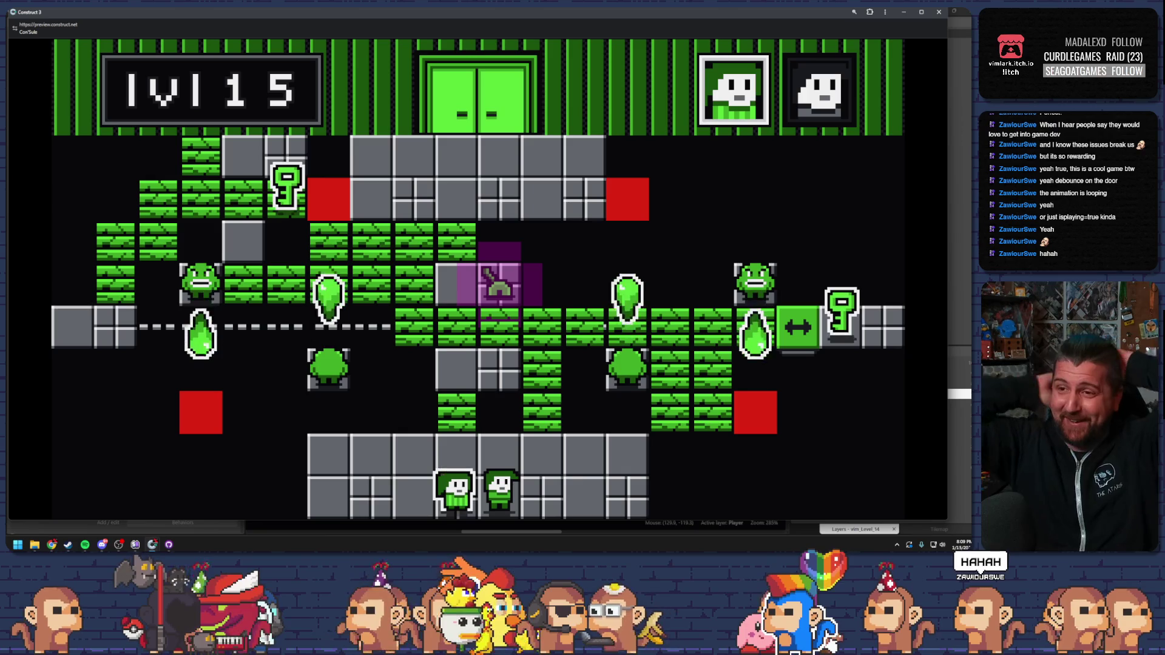
pyautogui.click(937, 13)
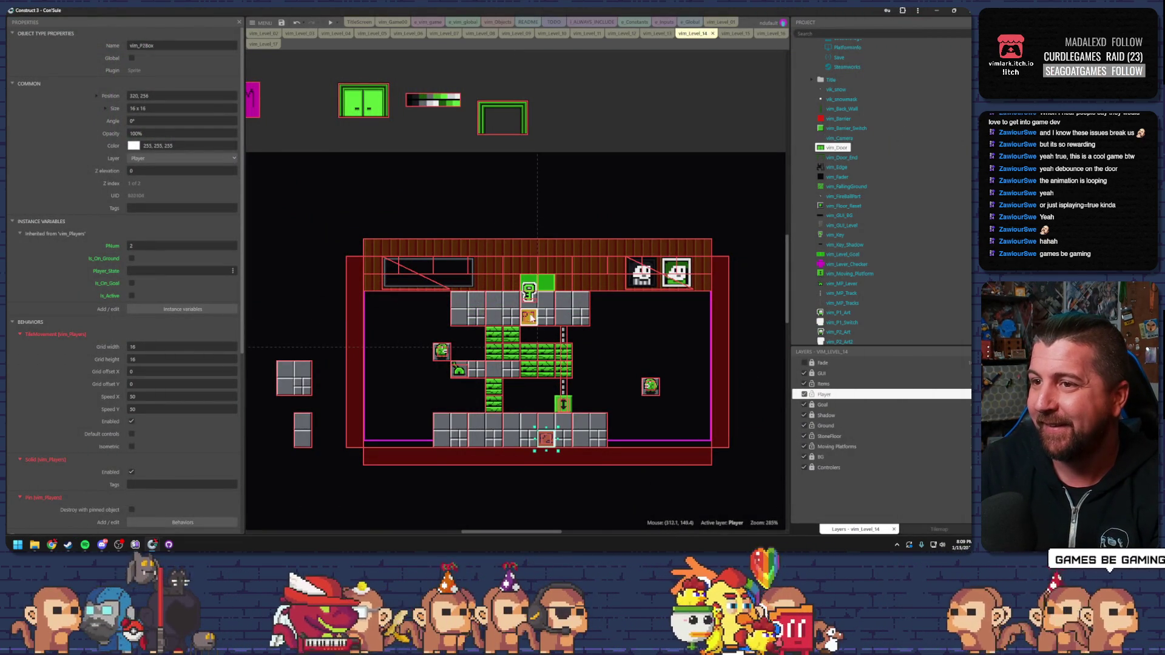
# Move vim_Key onto the green brick blocks and playtest, climbing the ladder to collect it.
pyautogui.moveTo(530, 294); pyautogui.dragTo(561, 356)
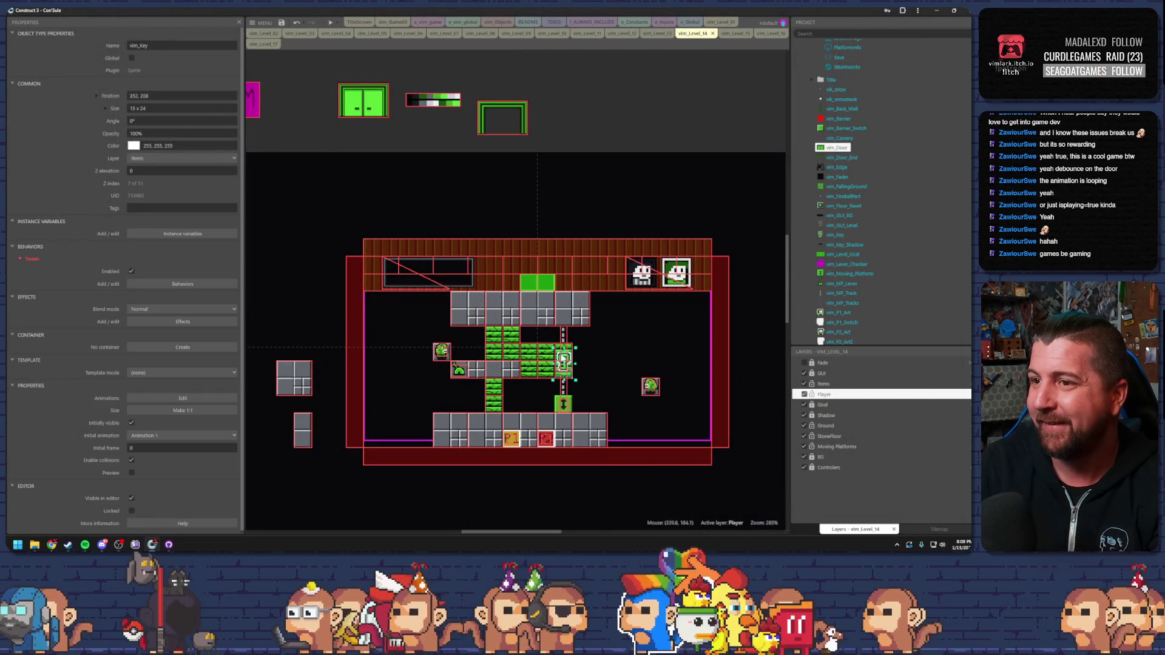
pyautogui.click(330, 23)
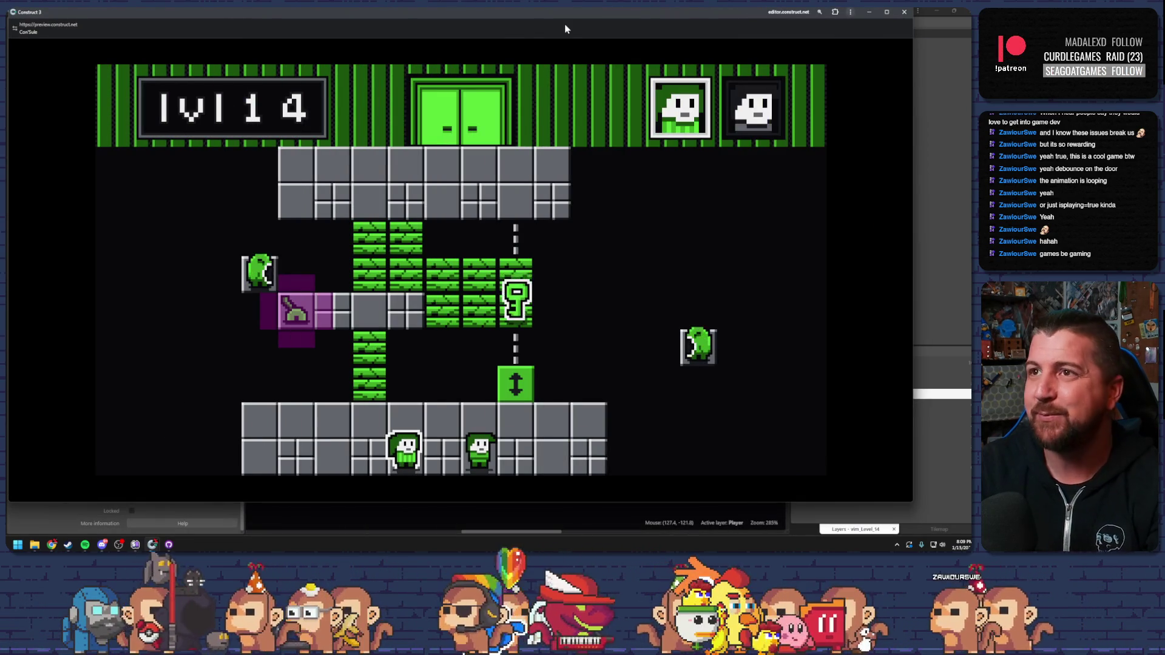
pyautogui.press('Left')
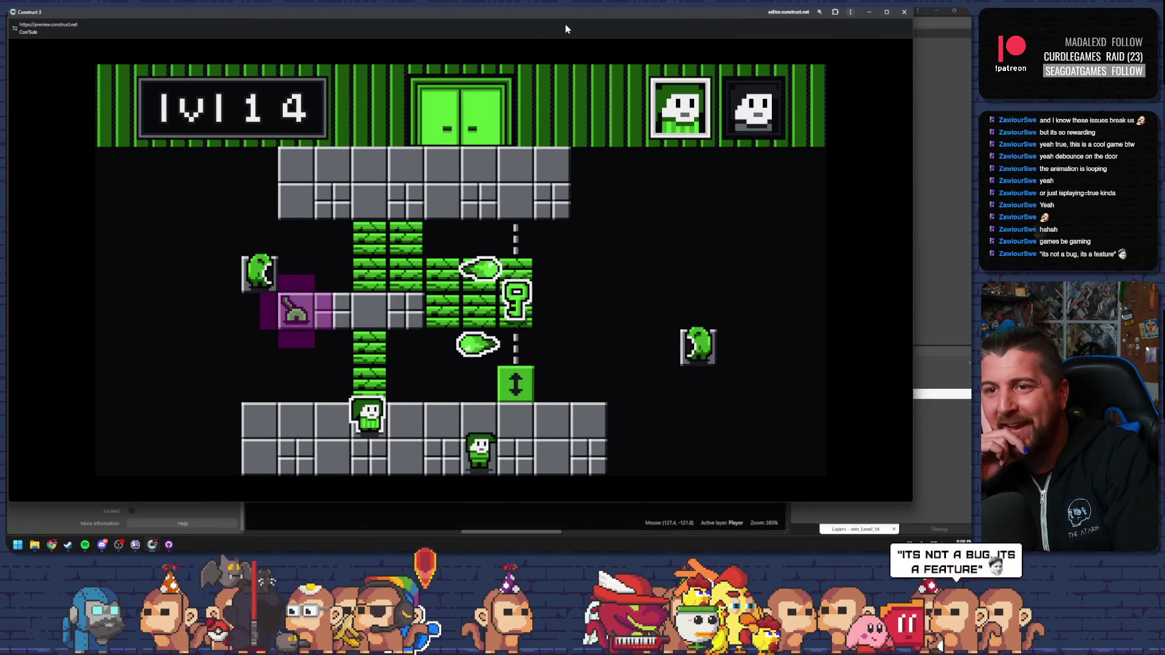
pyautogui.press('Up')
pyautogui.press('Up')
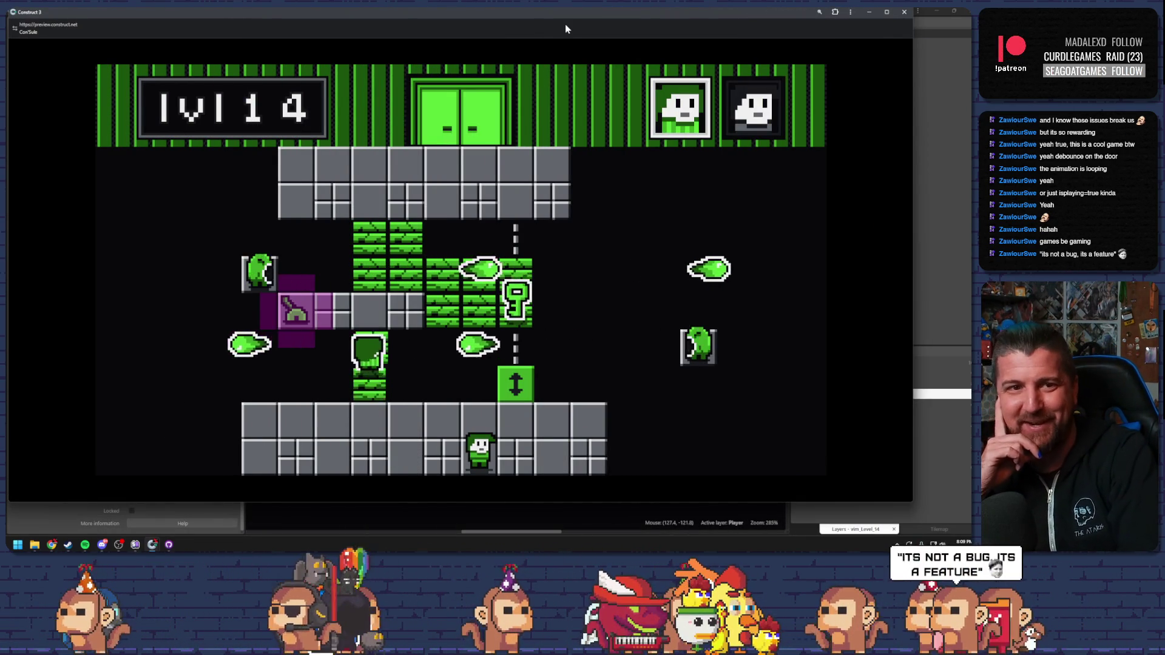
pyautogui.press('Left')
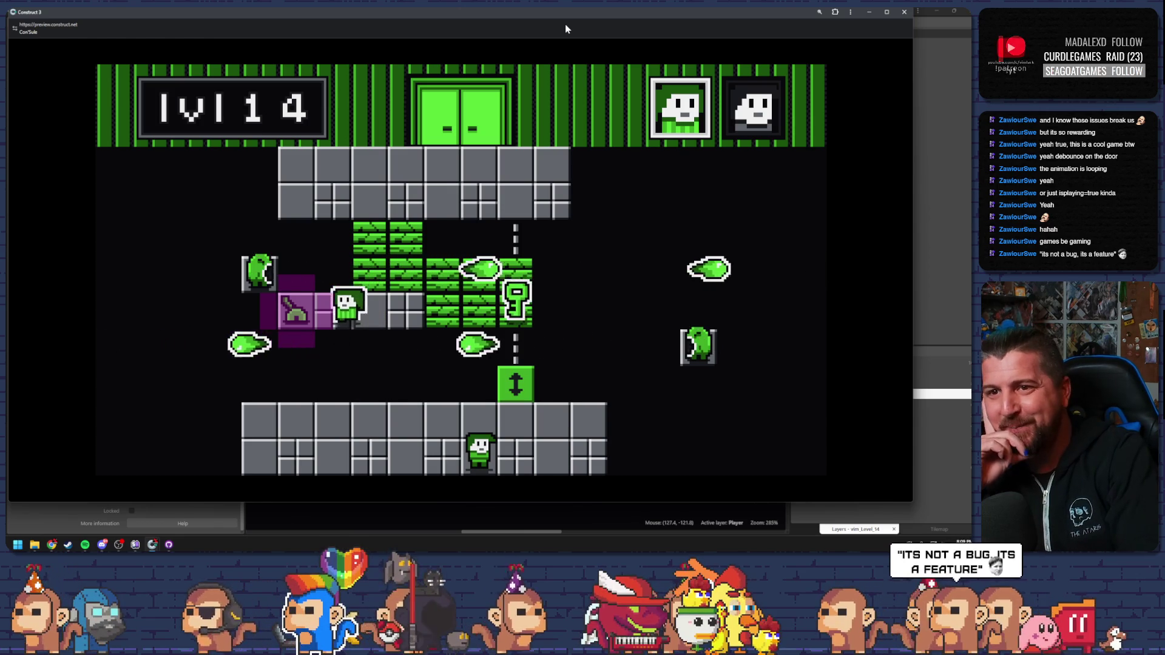
pyautogui.press('Right')
pyautogui.press('Up')
pyautogui.press('Right')
pyautogui.press('Left')
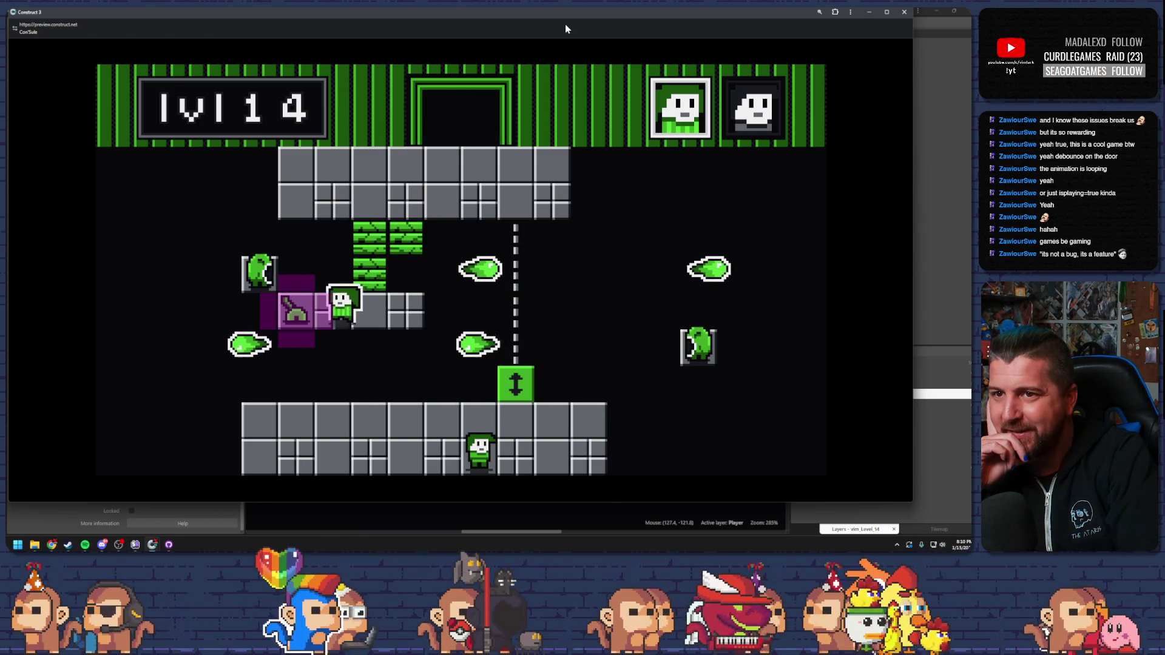
# Alternate characters up the rope and vines into the exit door, then close the preview.
pyautogui.press('Tab')
pyautogui.press('Right')
pyautogui.press('Tab')
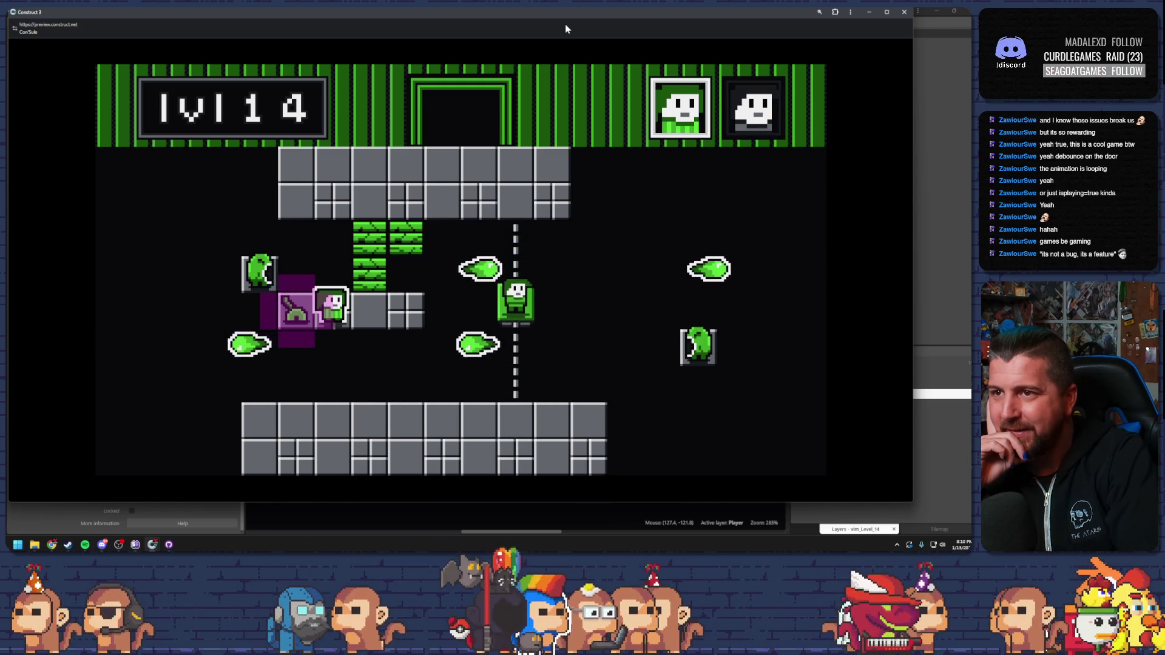
pyautogui.press('Up')
pyautogui.press('Tab')
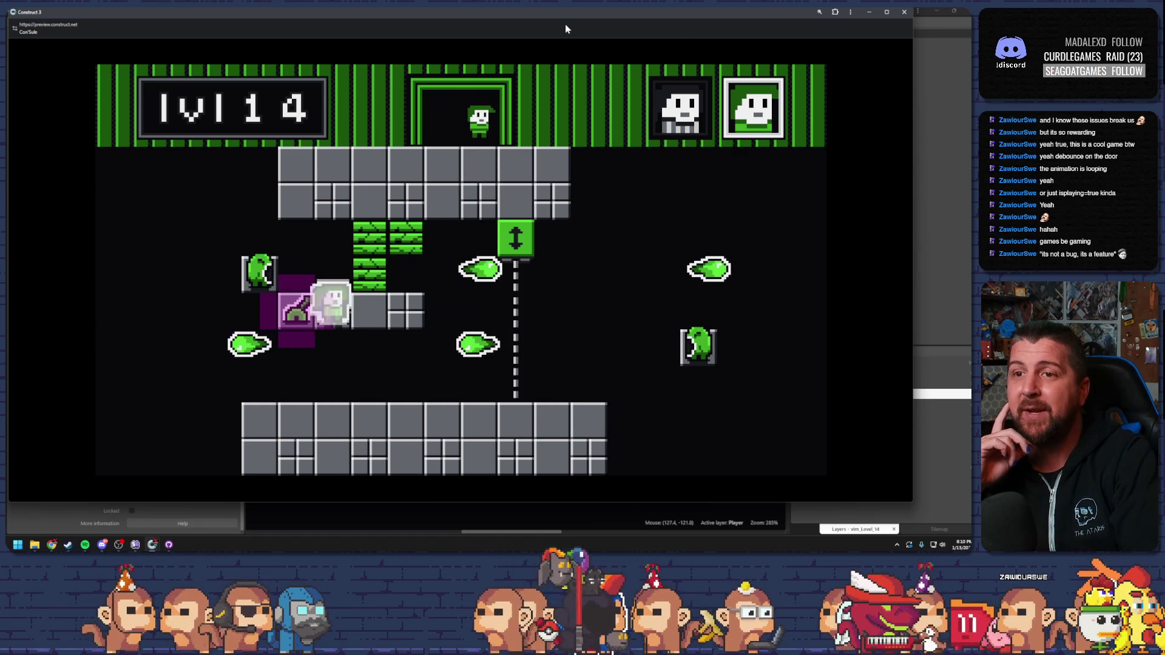
pyautogui.press('Tab')
pyautogui.press('Right')
pyautogui.press('Up')
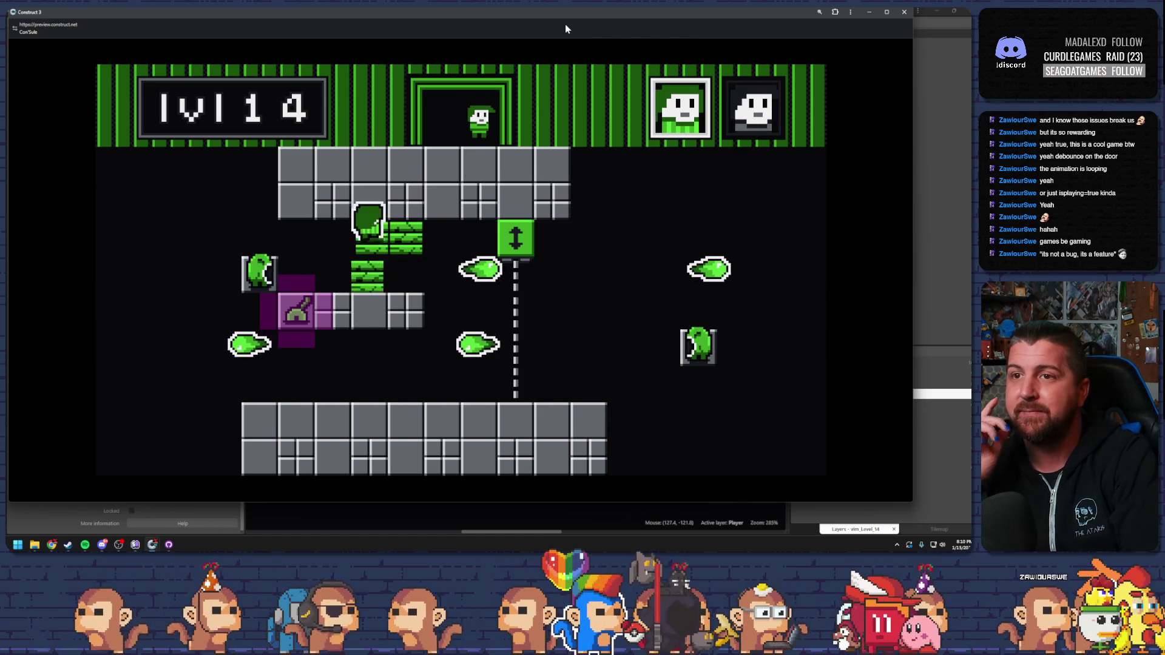
pyautogui.press('Right')
pyautogui.press('Up')
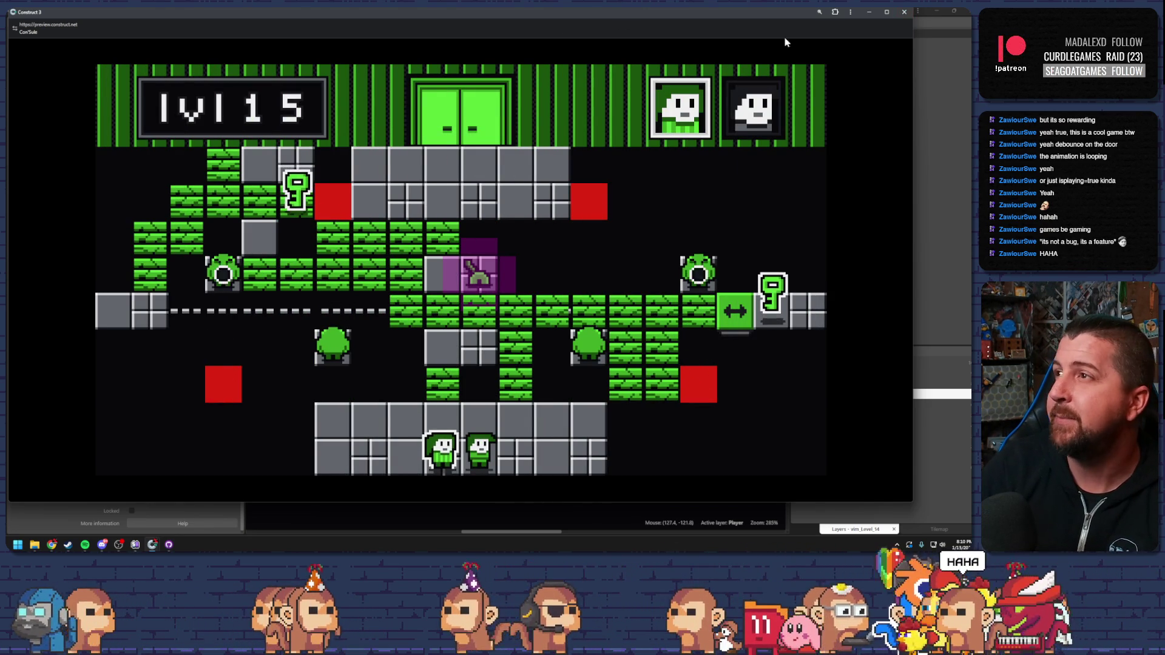
pyautogui.hotkey('alt', 'Tab')
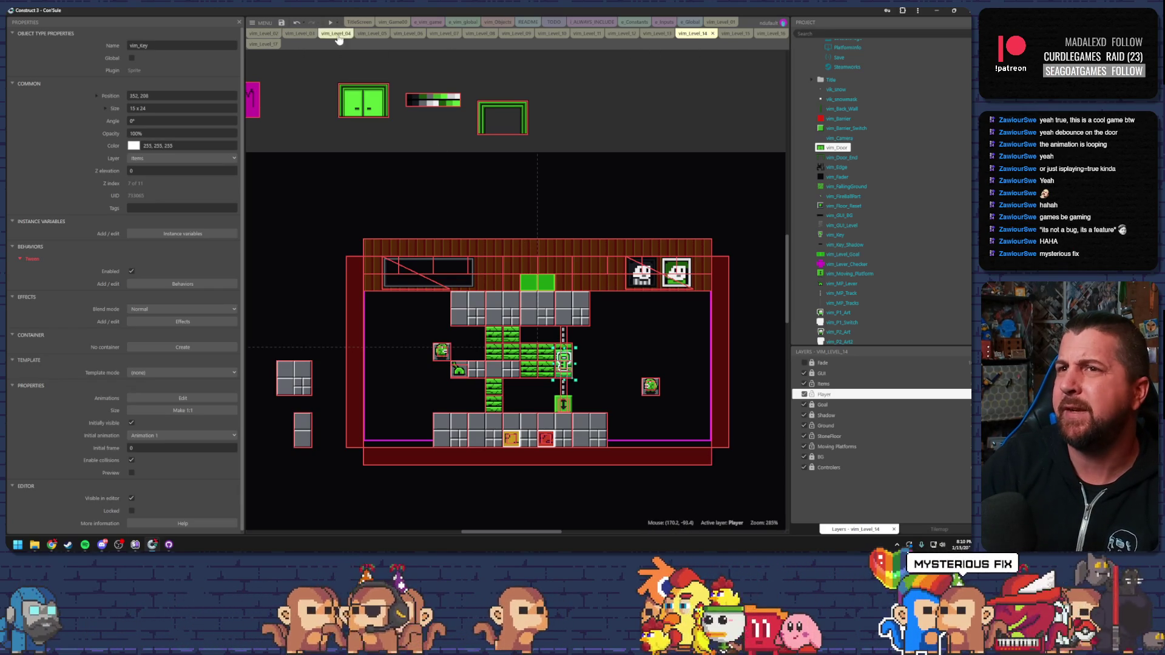
# Open vim_Level_01 and run a maximized preview from the first level.
pyautogui.click(721, 22)
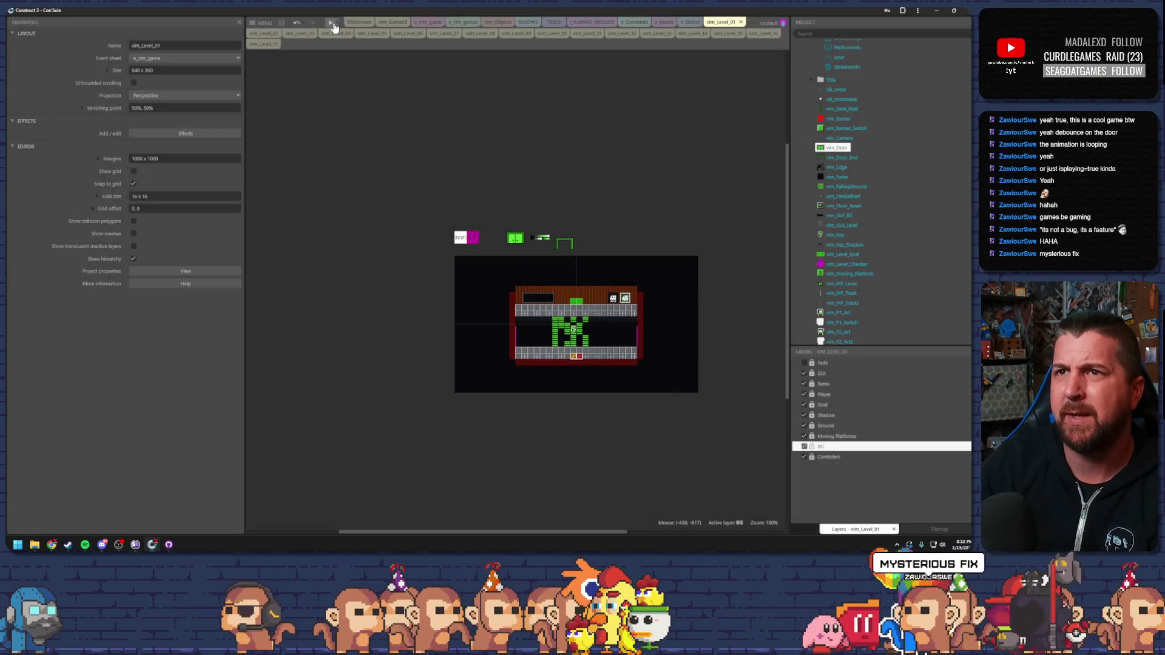
pyautogui.click(330, 23)
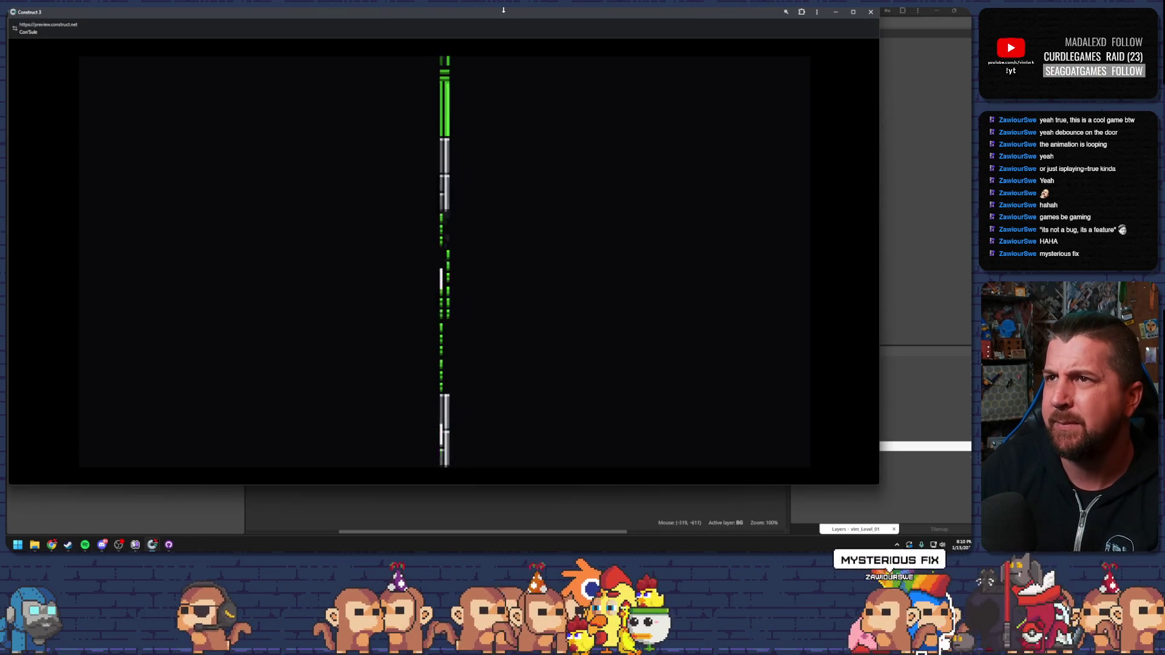
pyautogui.doubleClick(506, 12)
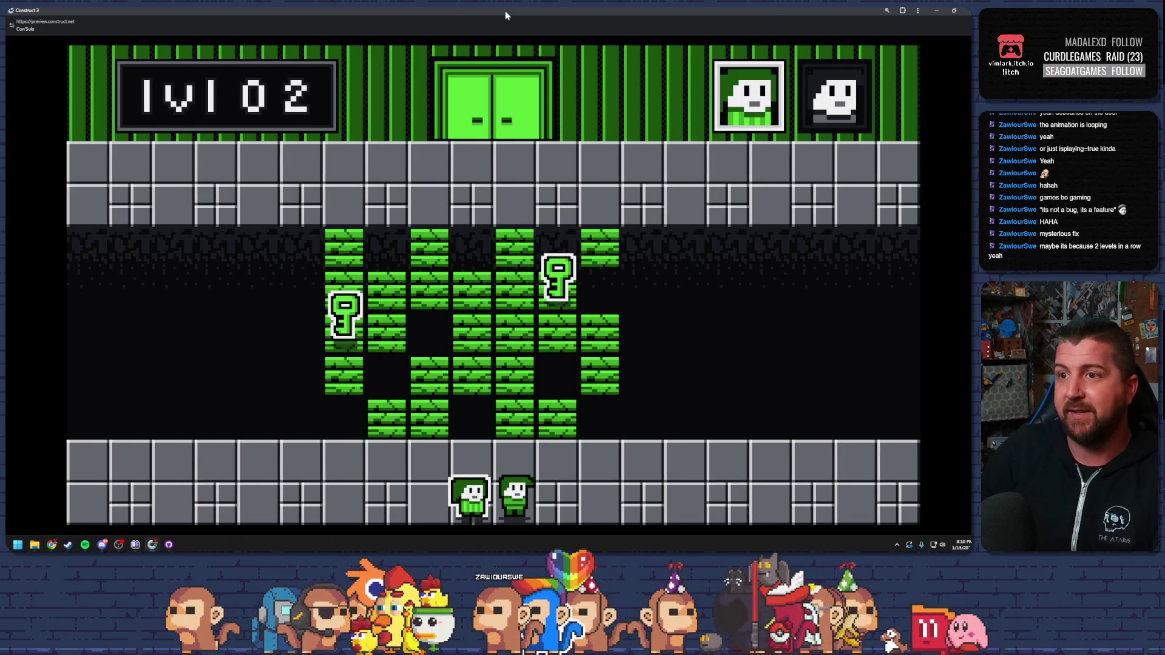
# Break through the block rows with the first character and climb up to collect the left key.
pyautogui.press('Left')
pyautogui.press('Up')
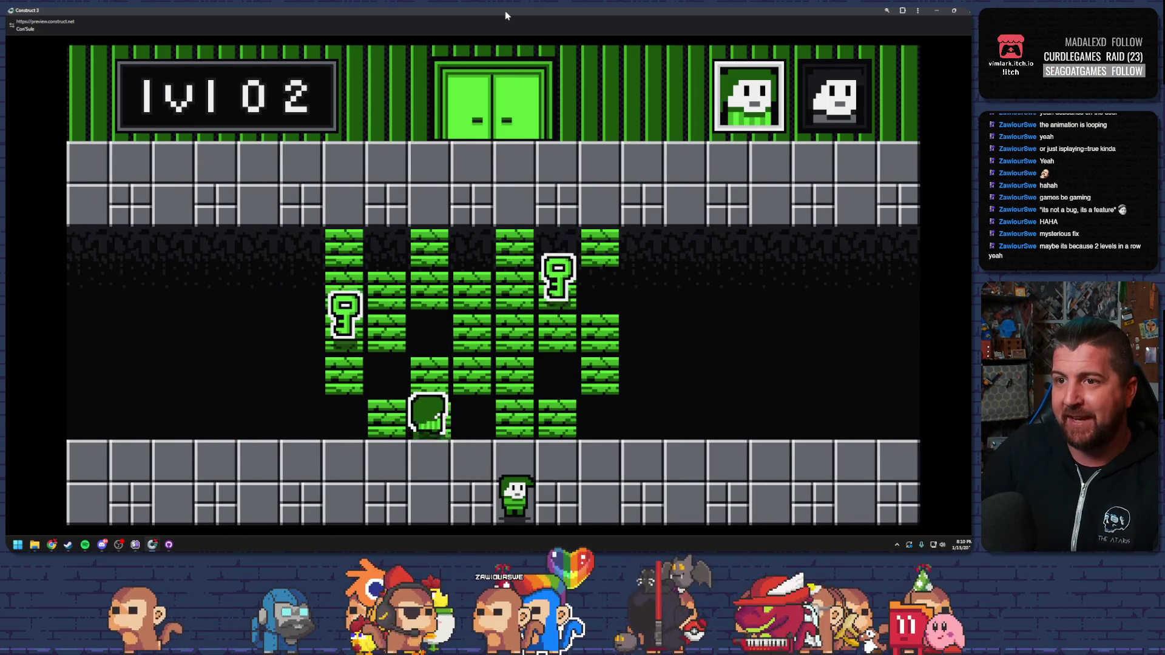
pyautogui.press('Right')
pyautogui.press('Up')
pyautogui.press('Up')
pyautogui.press('Left')
pyautogui.press('Left')
pyautogui.press('Down')
pyautogui.press('Left')
pyautogui.press('Up')
pyautogui.press('Up')
pyautogui.press('Up')
pyautogui.press('Up')
pyautogui.press('Right')
pyautogui.press('Right')
pyautogui.press('Right')
pyautogui.press('space')
# Guide the second character to the remaining key to open the door.
pyautogui.press('Up')
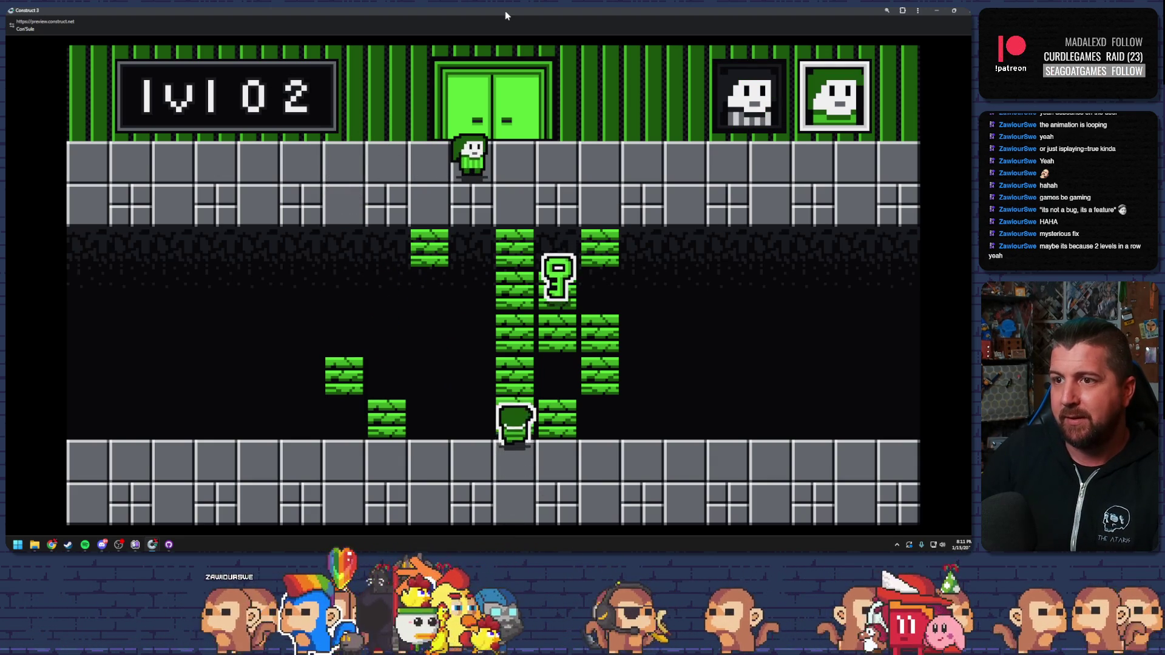
pyautogui.press('Up')
pyautogui.press('Right')
pyautogui.press('Up')
pyautogui.press('Left')
pyautogui.press('Up')
pyautogui.press('Up')
pyautogui.press('Up')
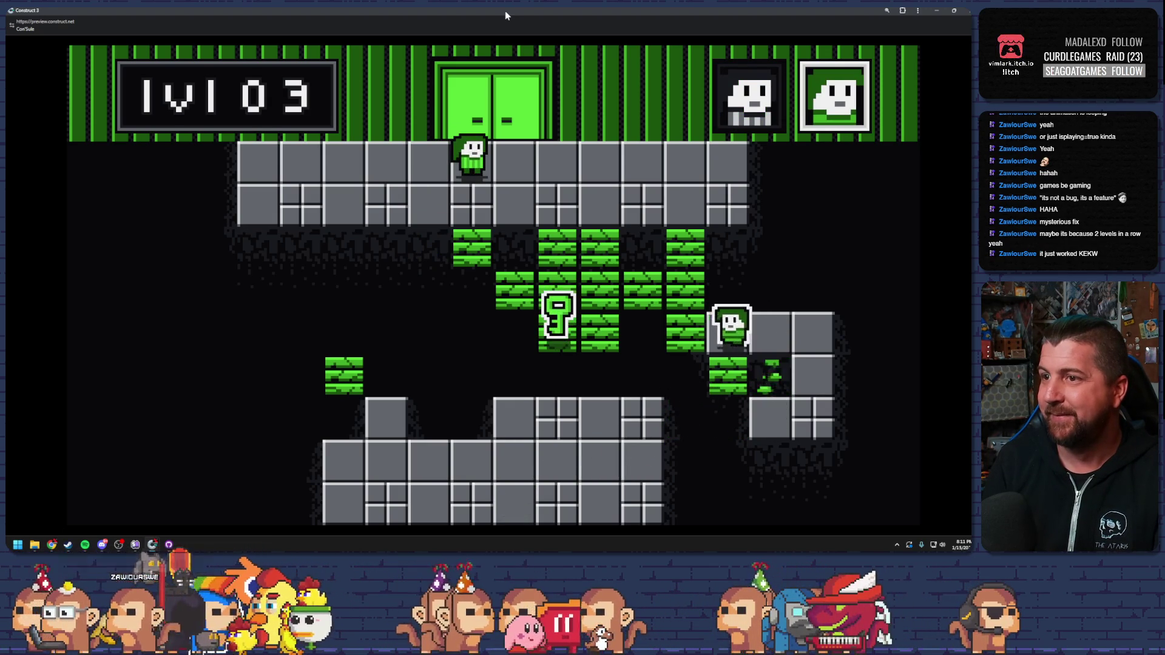
# Slide the left character through level 04's blocks onto the key spot and up to the ledge.
pyautogui.press('Left')
pyautogui.press('Left')
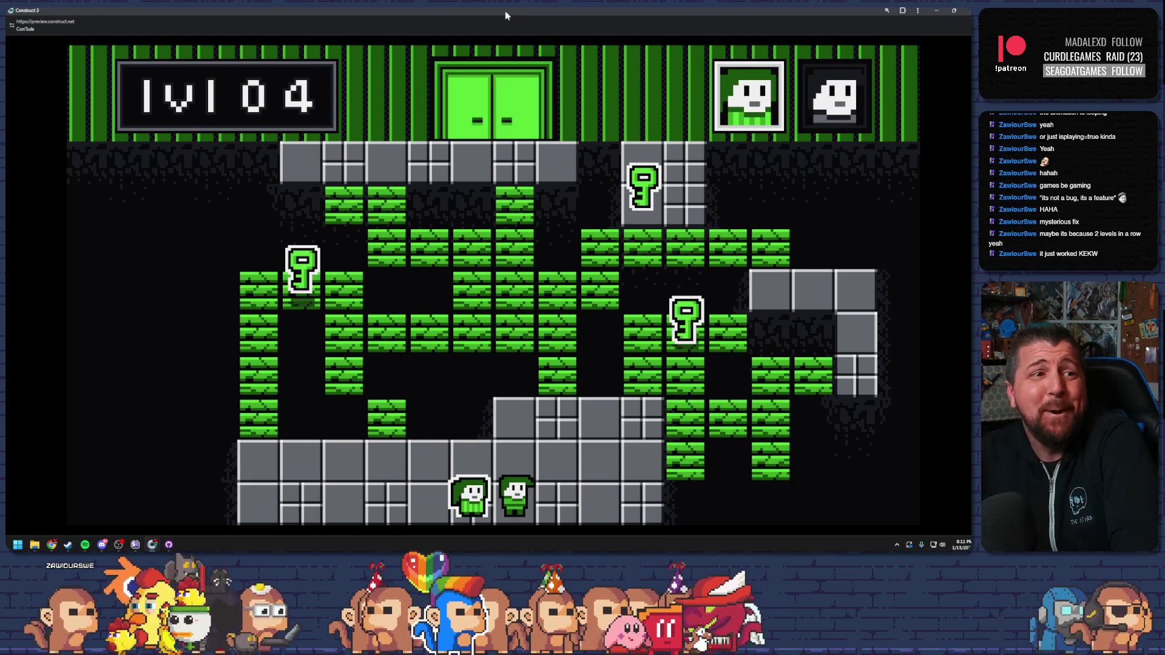
pyautogui.press('Left')
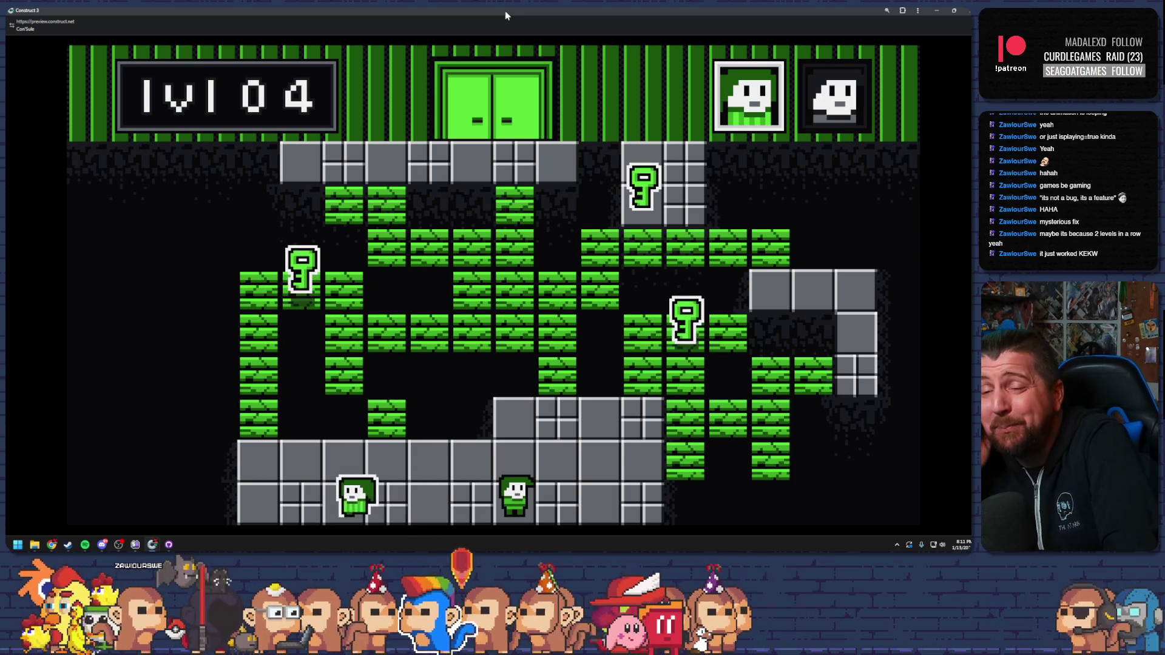
pyautogui.press('Up')
pyautogui.press('Right')
pyautogui.press('Down')
pyautogui.press('Right')
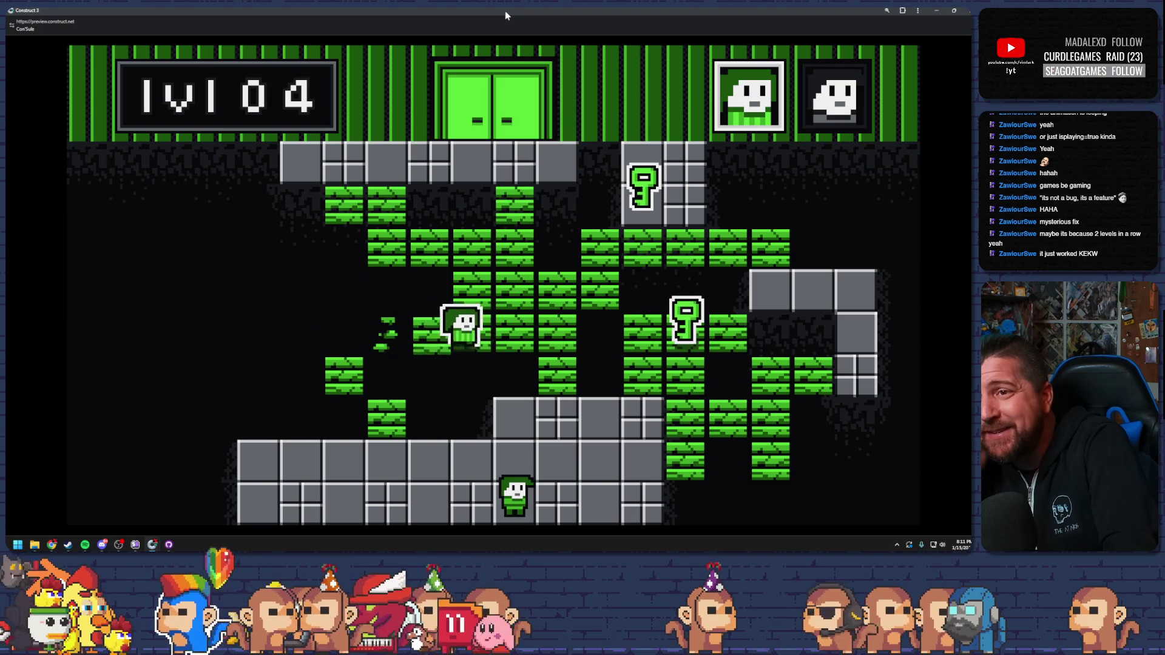
pyautogui.press('Up')
pyautogui.press('Left')
pyautogui.press('Up')
pyautogui.press('Right')
pyautogui.press('space')
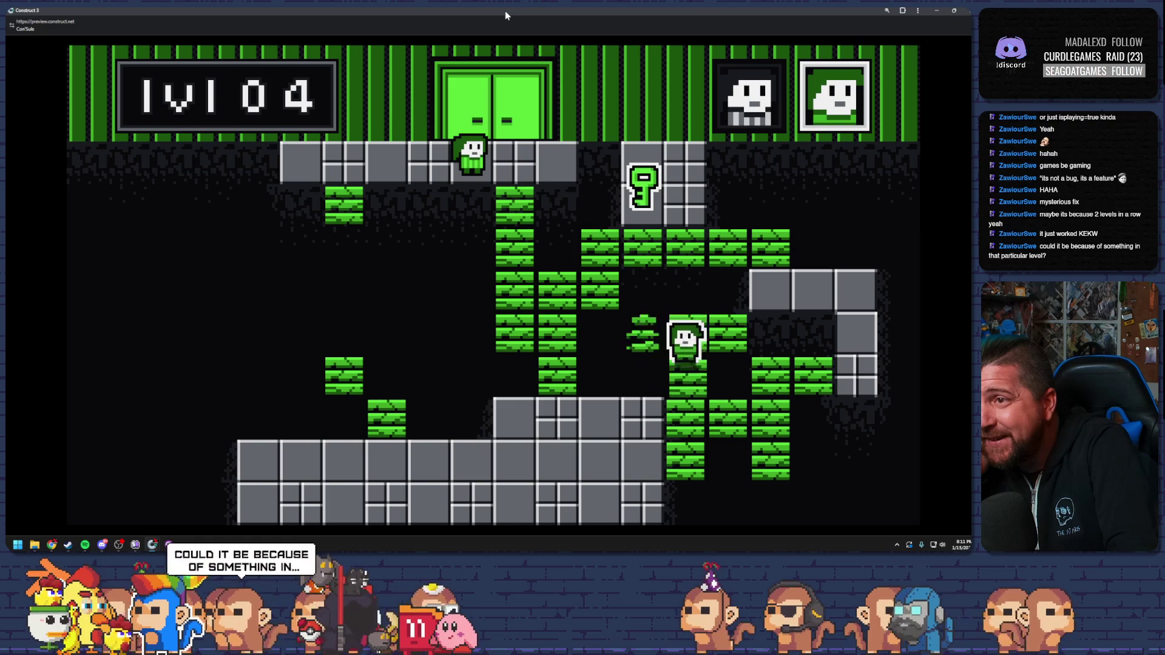
# Move the bottom character up the wall to grab the key, then close the preview at level 05.
pyautogui.press('Down')
pyautogui.press('Right')
pyautogui.press('Up')
pyautogui.press('Right')
pyautogui.press('Right')
pyautogui.press('Up')
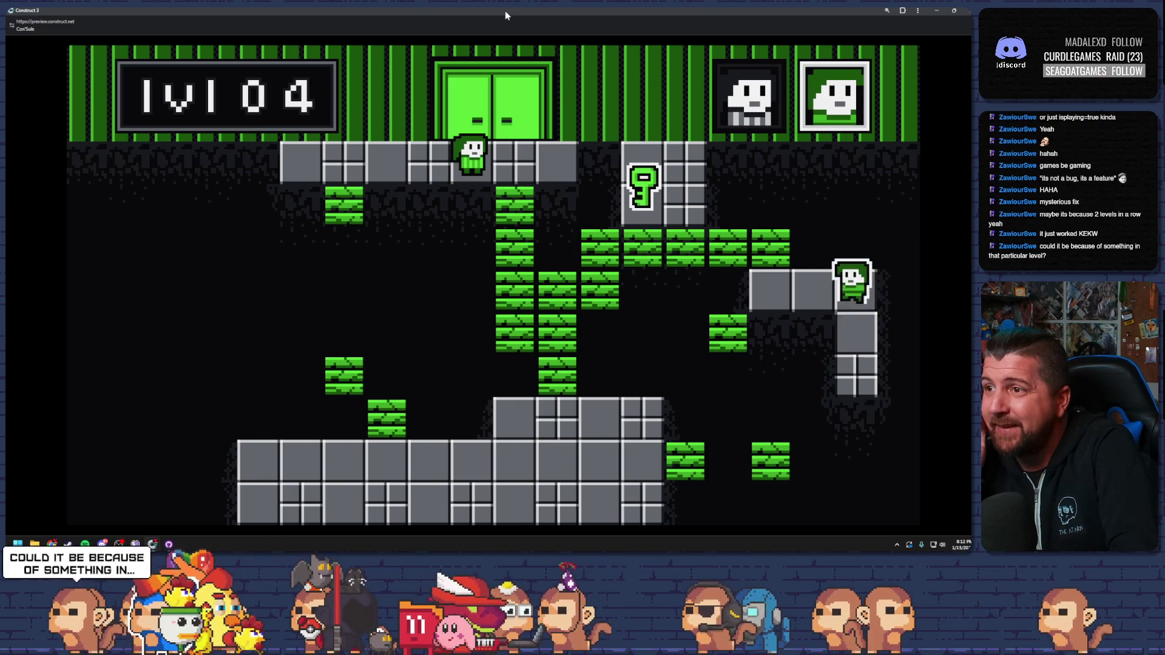
pyautogui.press('Up')
pyautogui.press('Left')
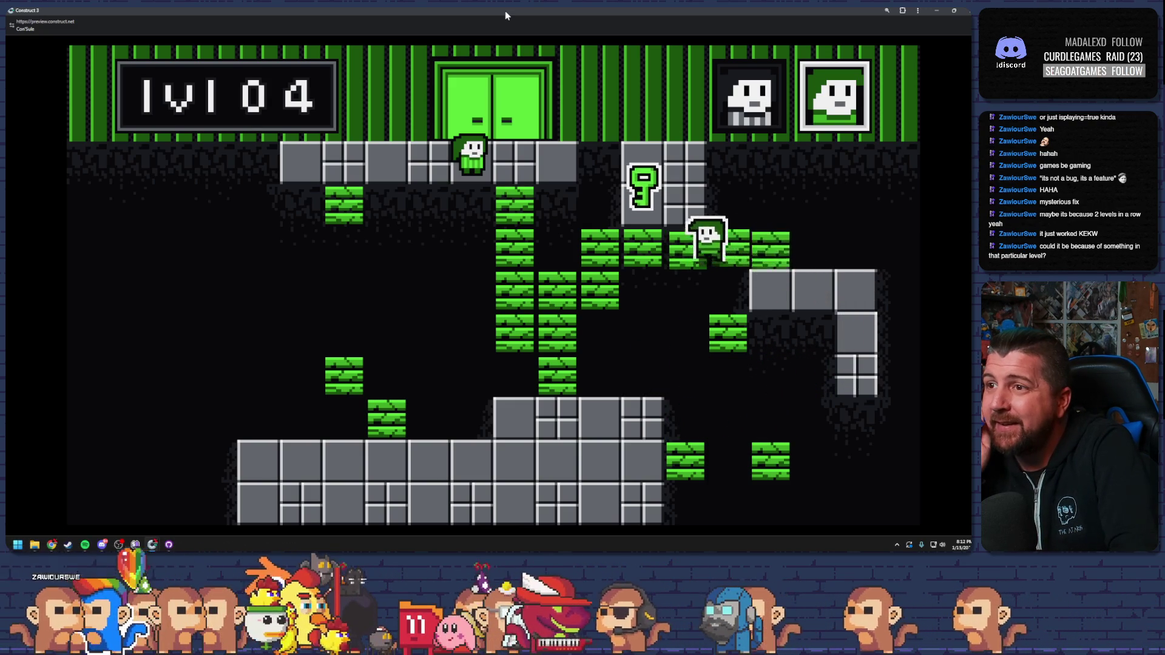
pyautogui.press('Left')
pyautogui.press('Left')
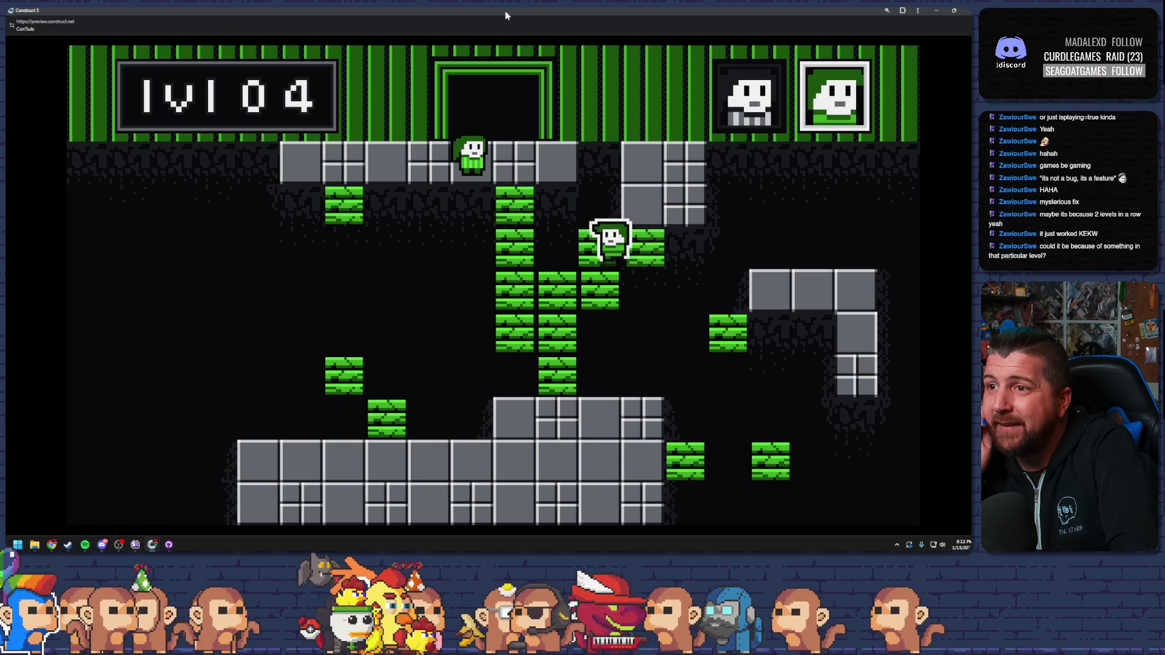
pyautogui.press('Down')
pyautogui.press('Left')
pyautogui.press('Up')
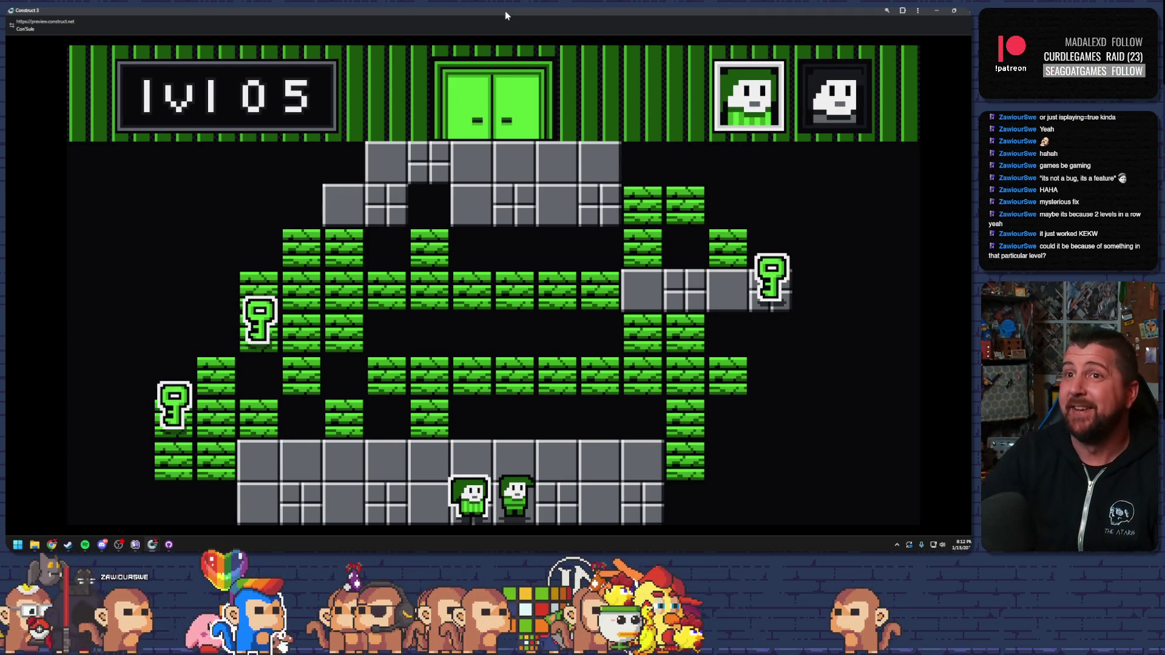
pyautogui.click(967, 10)
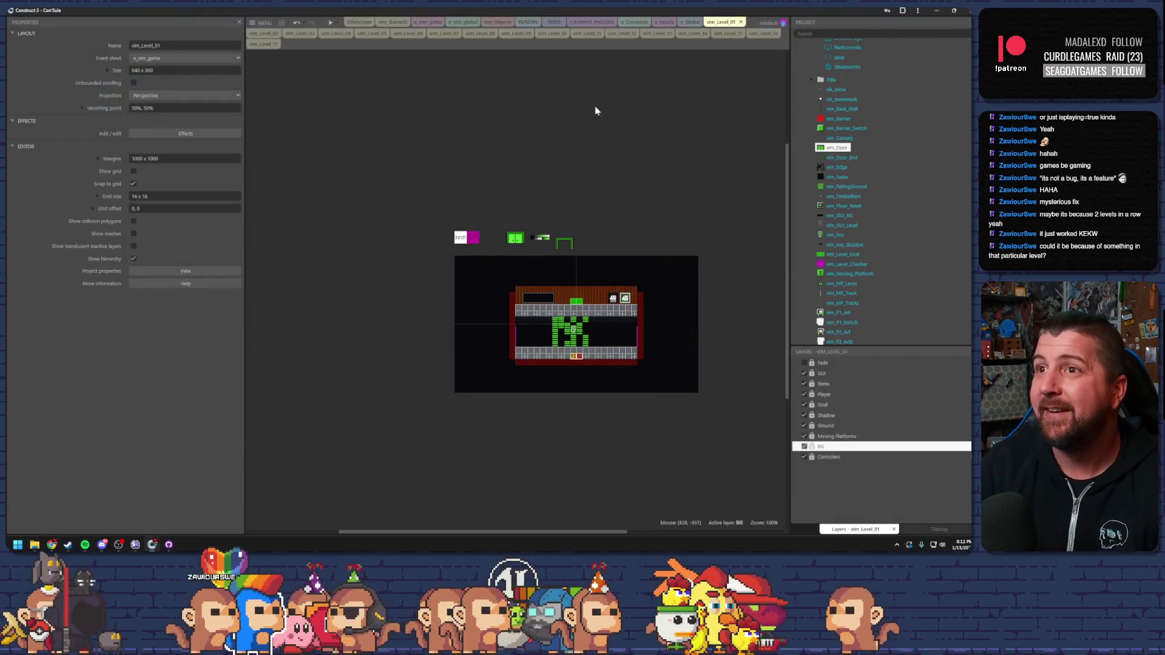
# Briefly preview vim_Level_09 full-screen, close it, and switch to the vim_Level_14 layout.
pyautogui.click(517, 35)
pyautogui.click(327, 21)
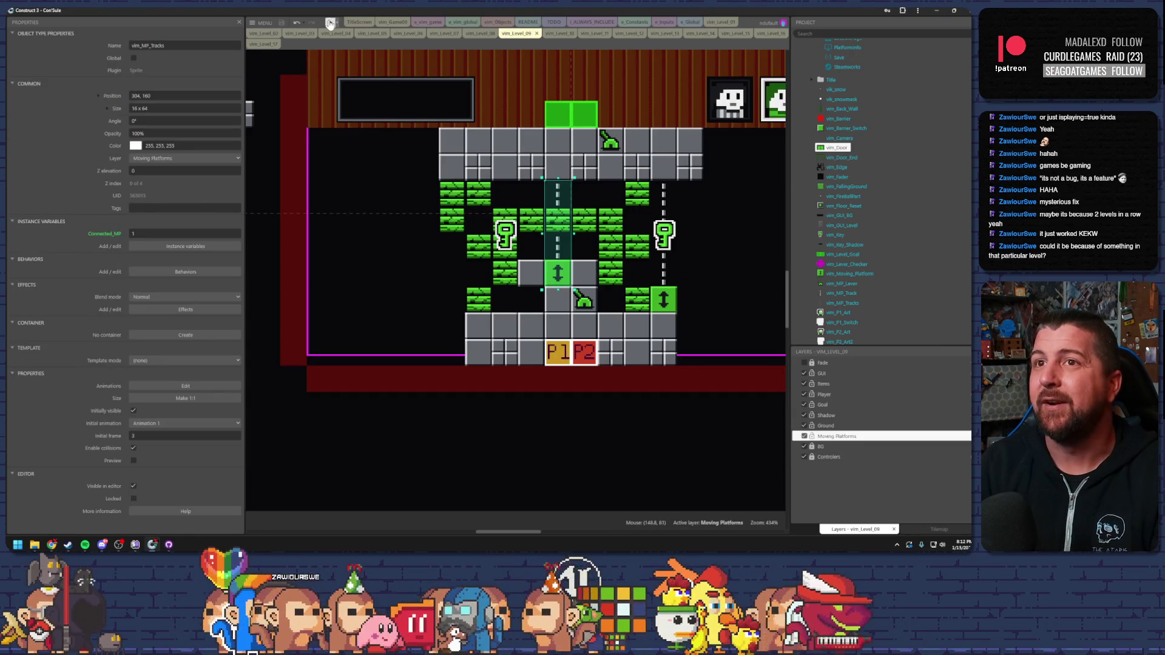
pyautogui.doubleClick(483, 12)
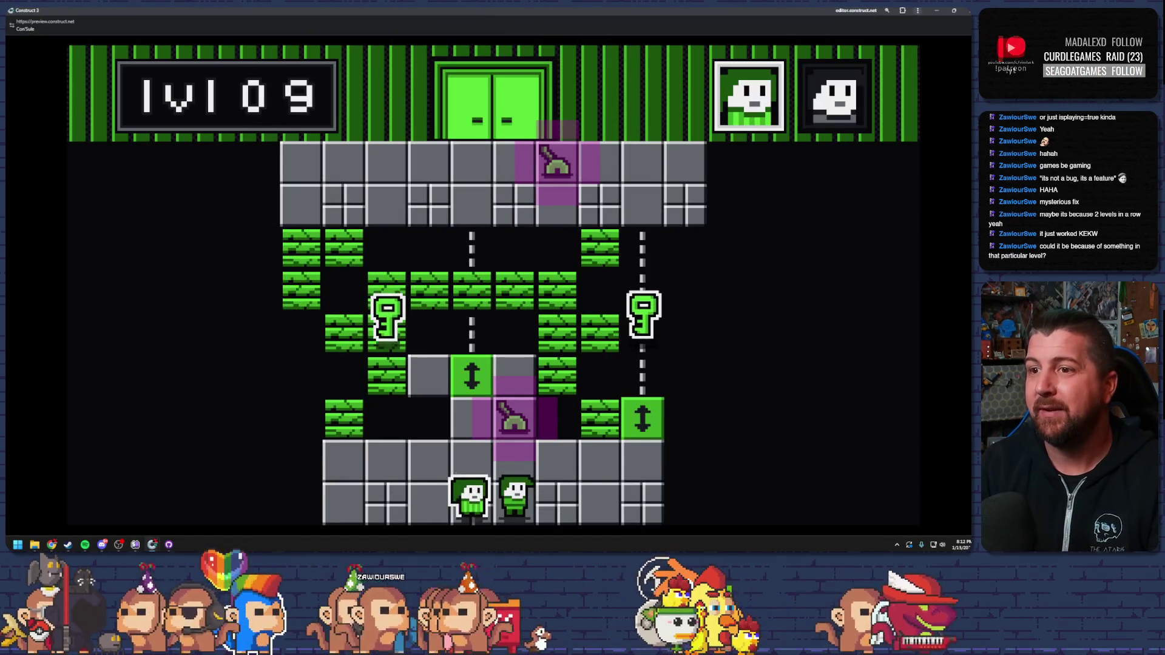
pyautogui.press('Up')
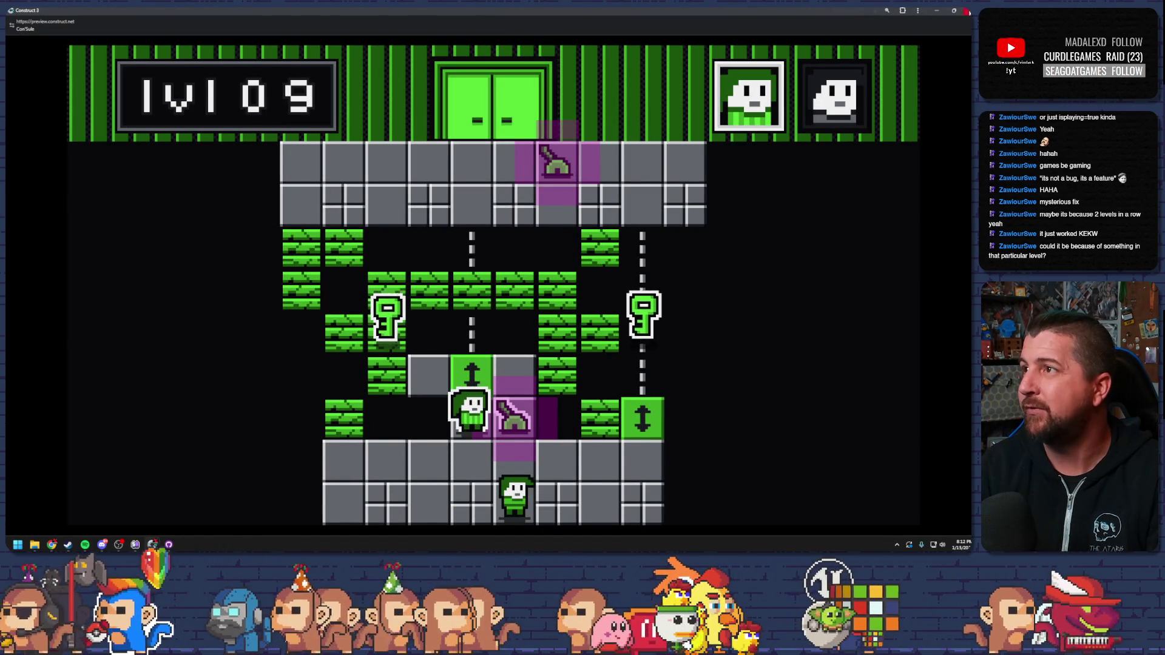
pyautogui.click(967, 11)
pyautogui.click(702, 33)
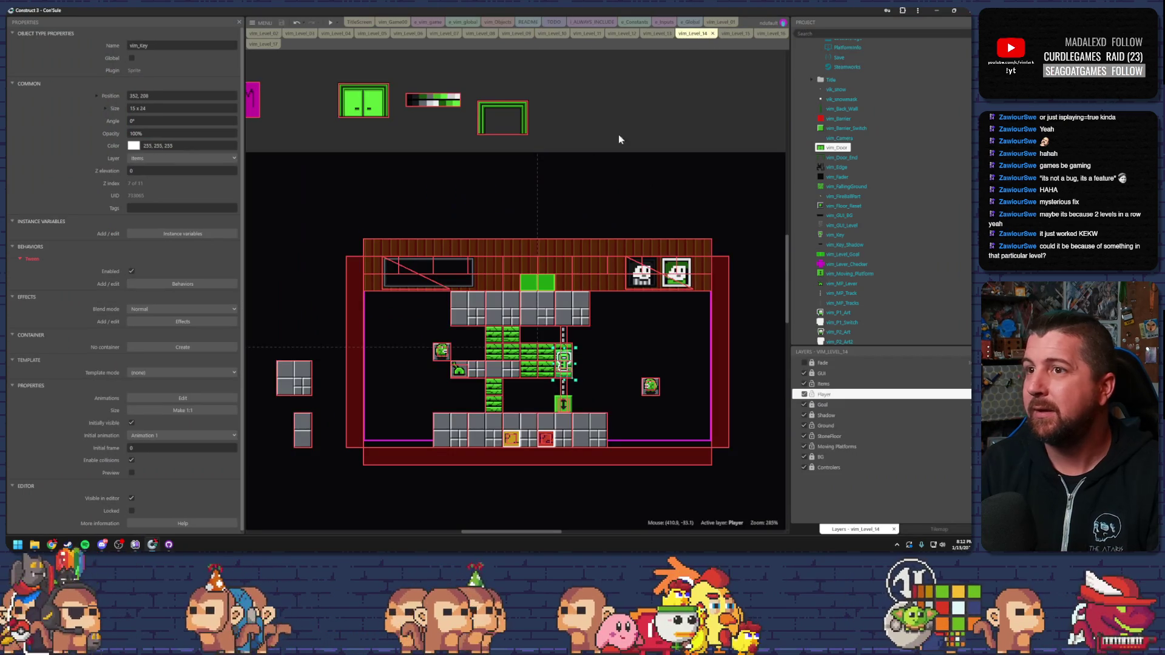
# Preview level 14, put the bottom character on the lift, and reach the key.
pyautogui.click(332, 22)
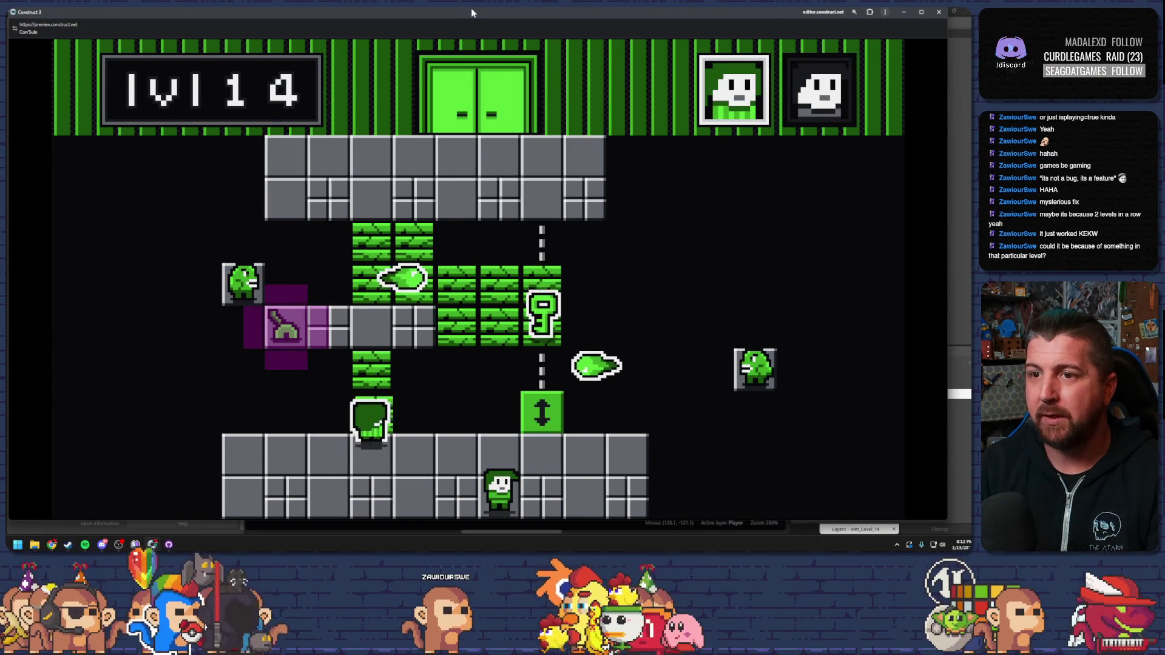
pyautogui.press('Left')
pyautogui.press('Tab')
pyautogui.press('Right')
pyautogui.press('Tab')
pyautogui.press('Right')
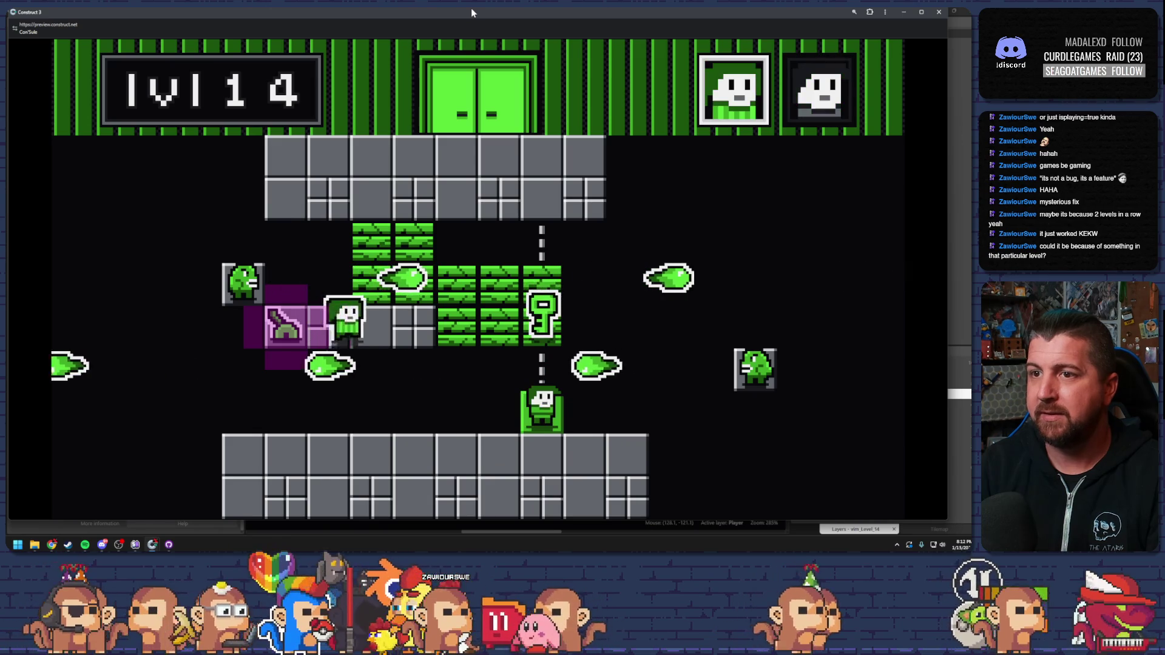
pyautogui.press('Right')
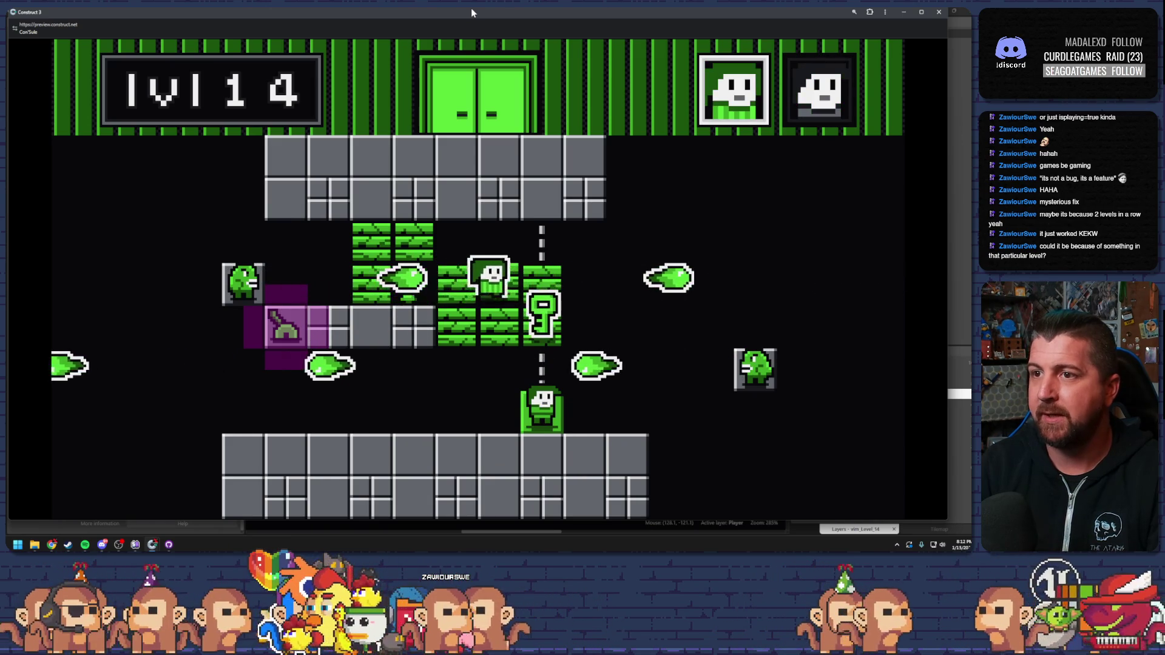
# Ride the lift to the top platform and walk both characters into the exit door.
pyautogui.press('Left')
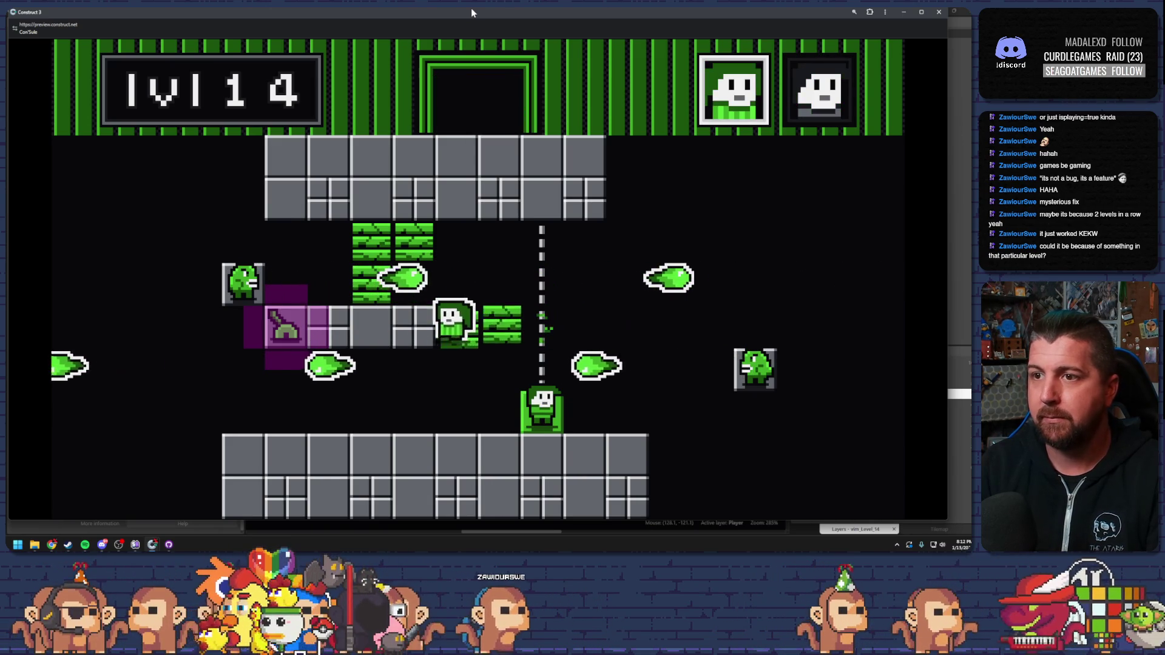
pyautogui.press('Left')
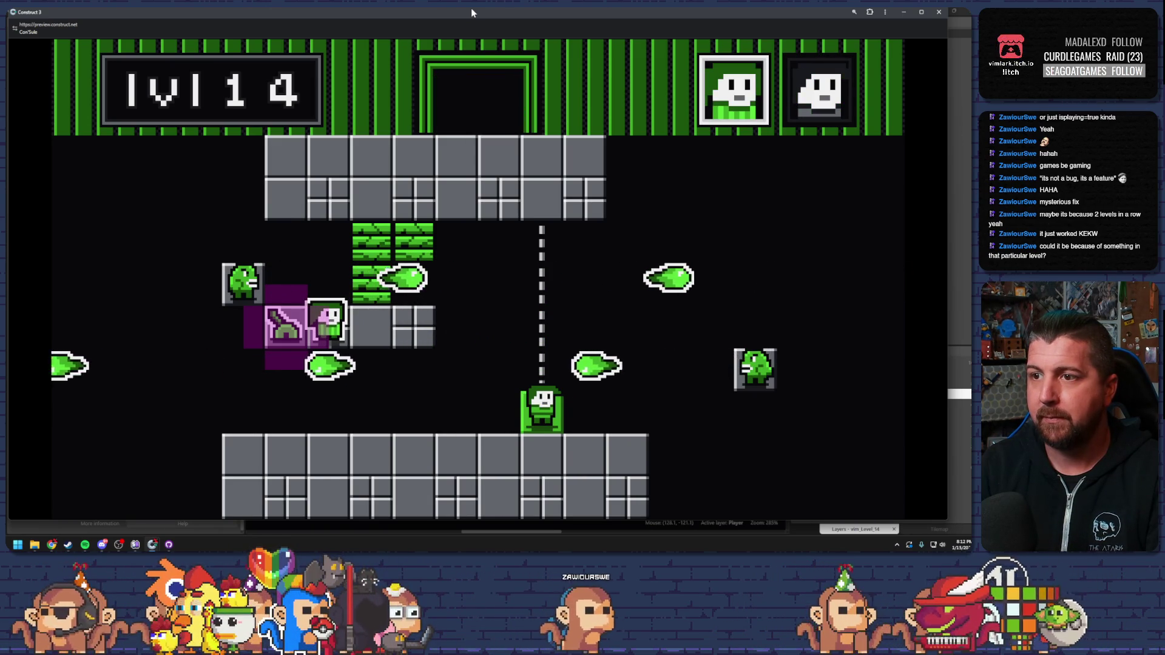
pyautogui.press('space')
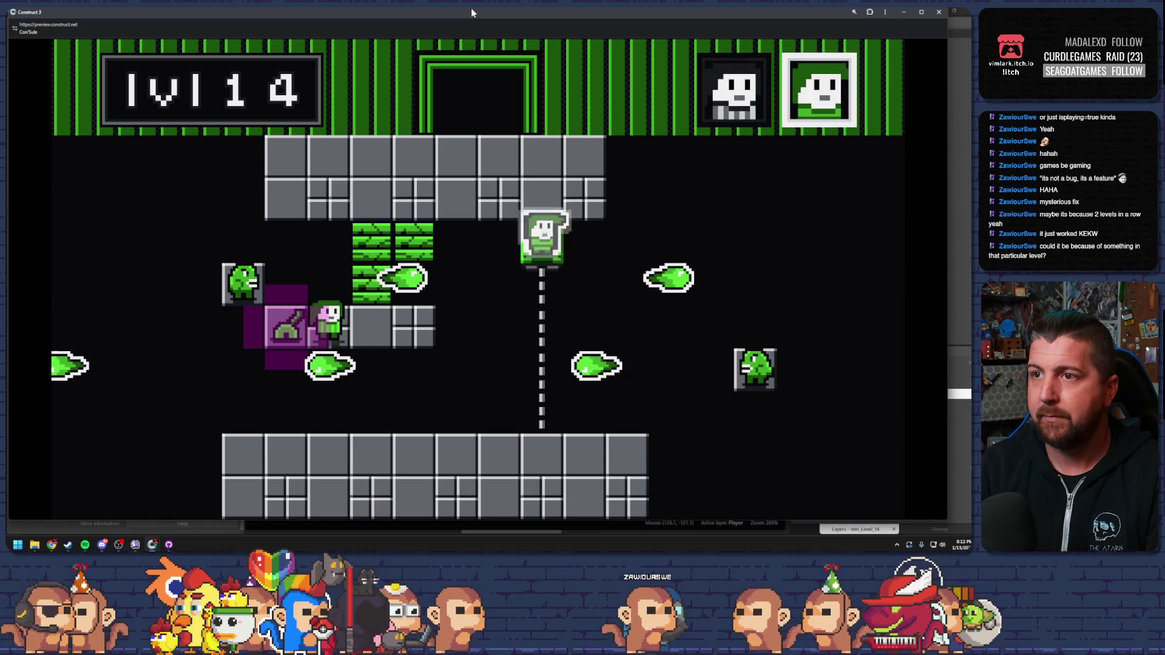
pyautogui.press('Left')
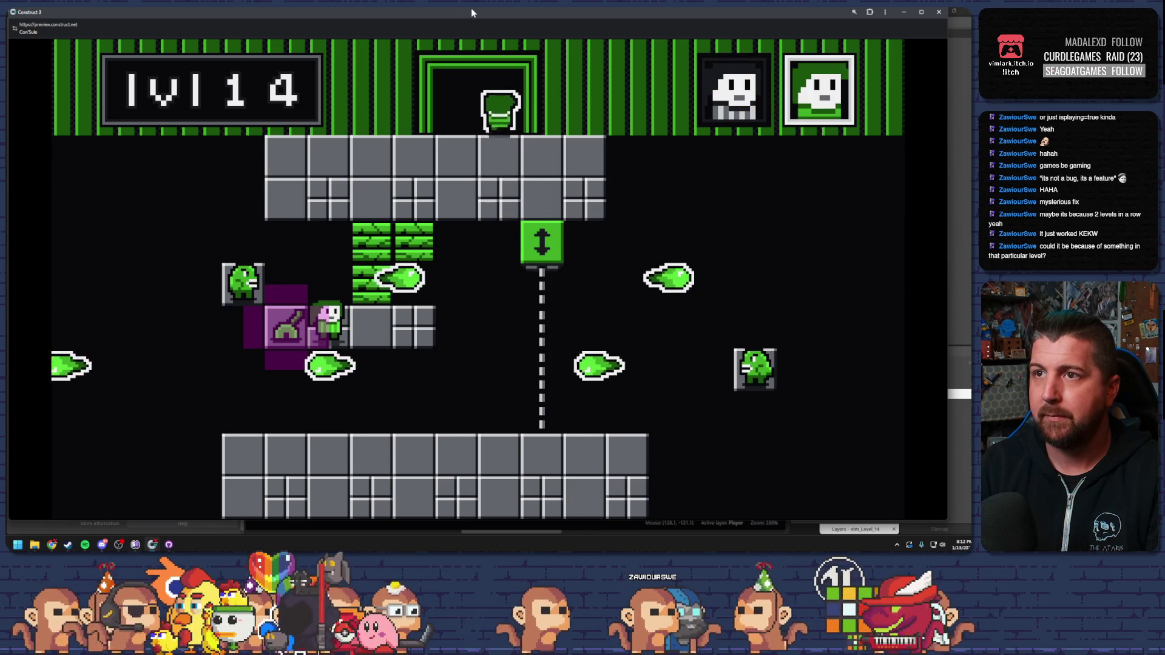
pyautogui.press('Right')
pyautogui.press('Up')
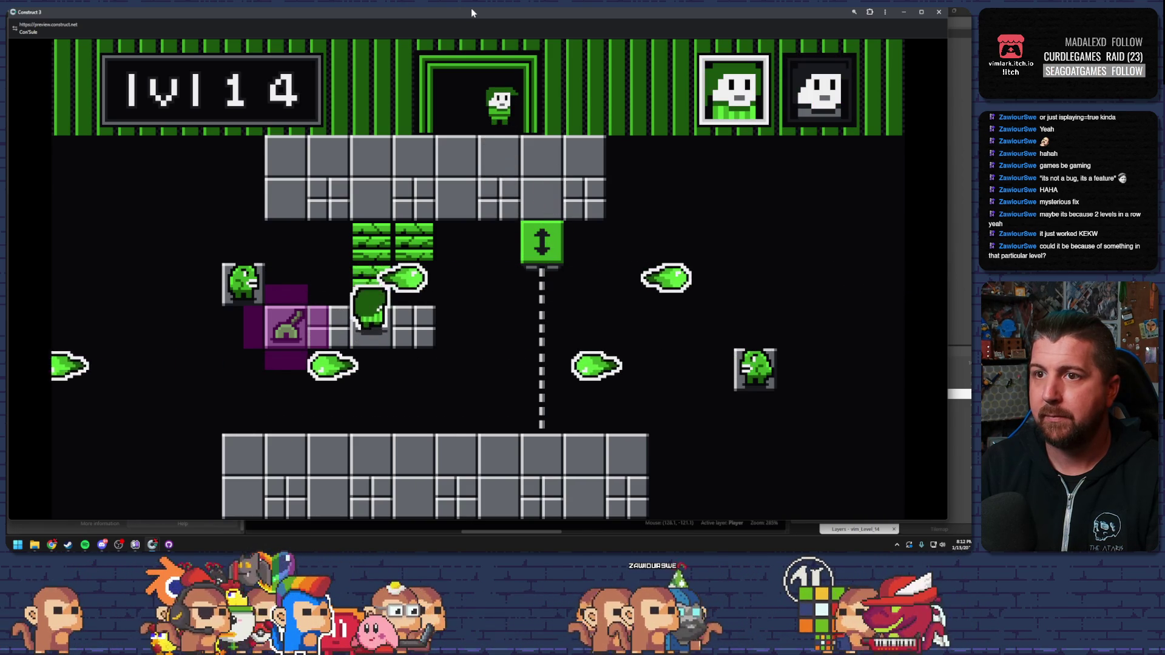
pyautogui.press('Right')
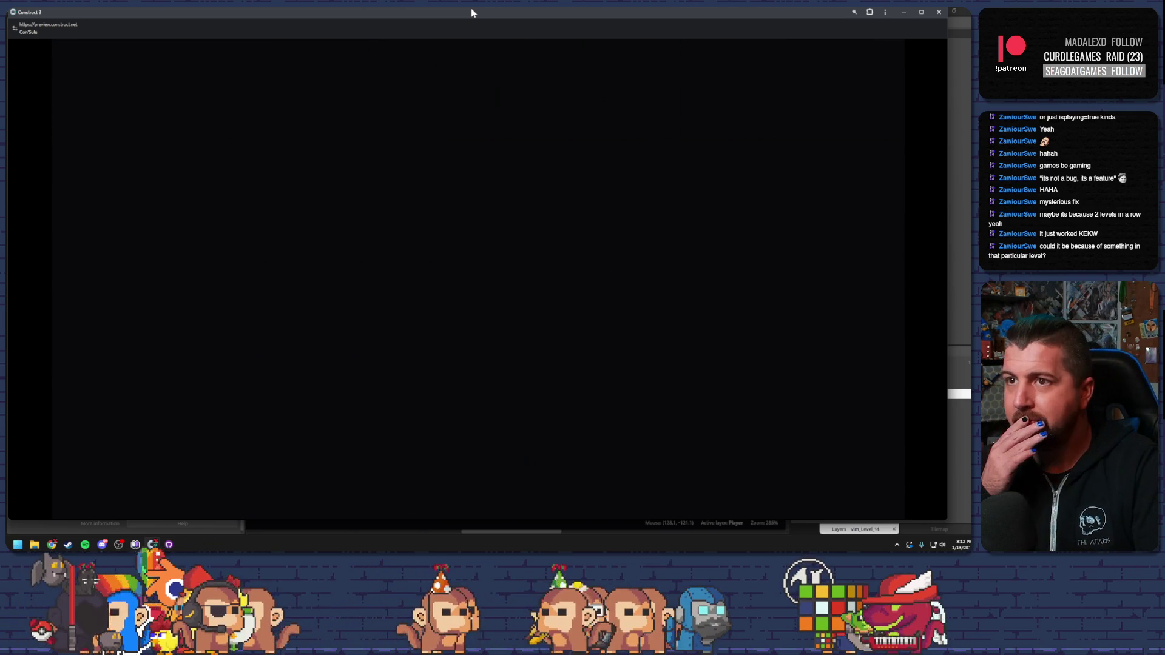
# In level 15, climb the hooded character up the brick column and across the grass to the arrow block.
pyautogui.press('Up')
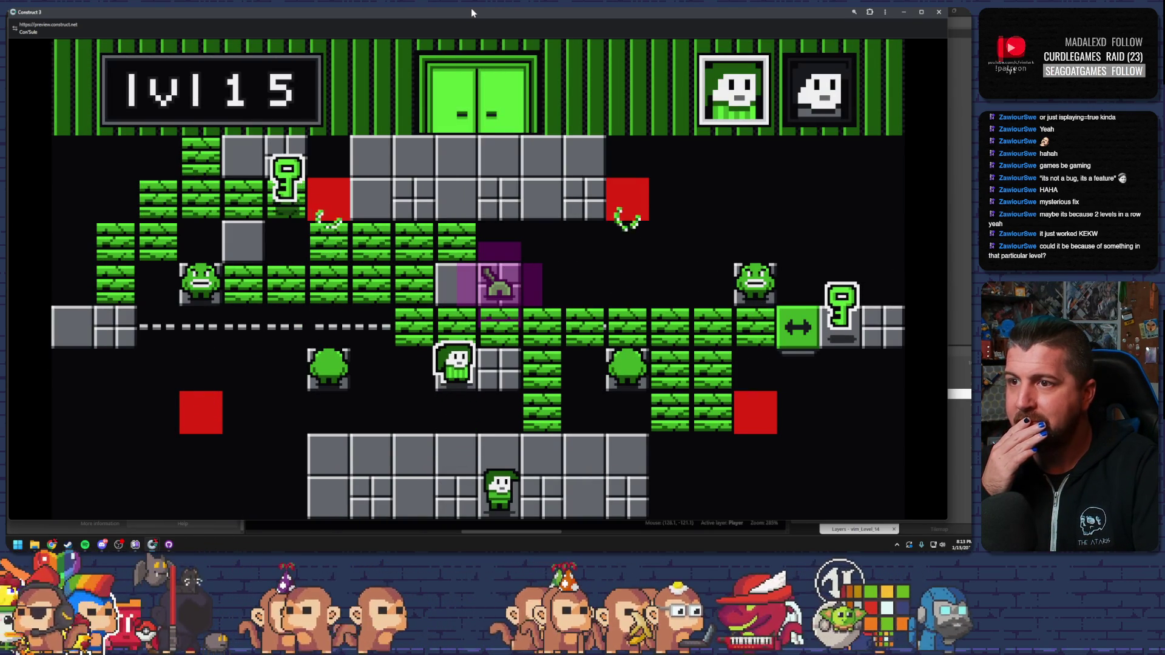
pyautogui.press('Tab')
pyautogui.press('Right')
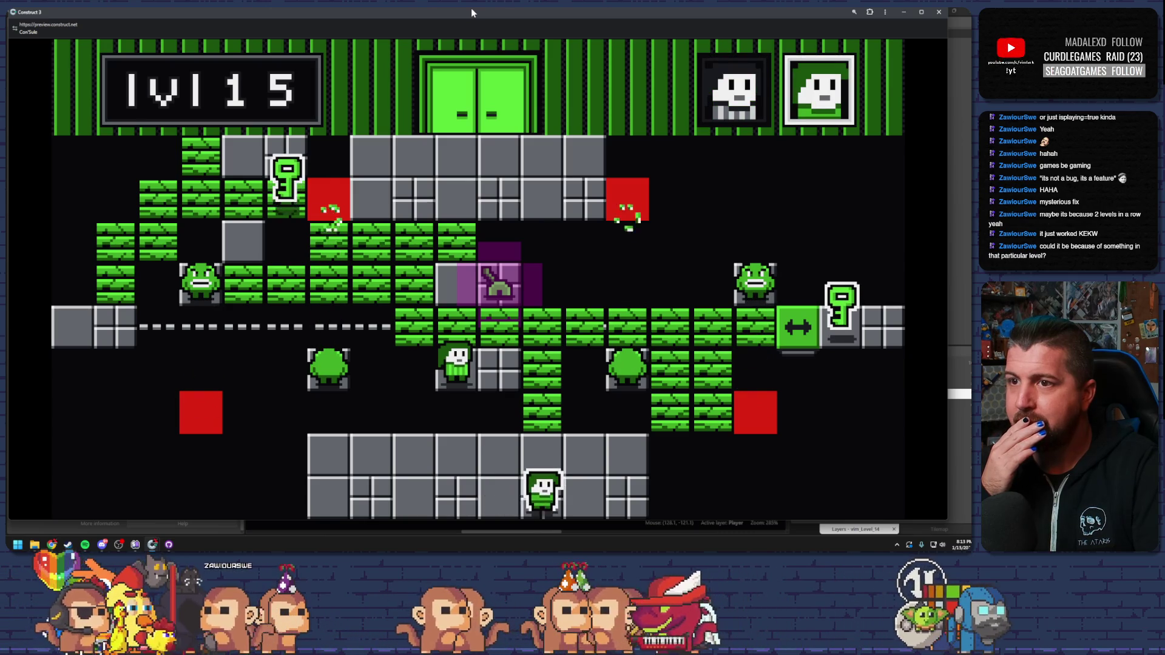
pyautogui.press('Up')
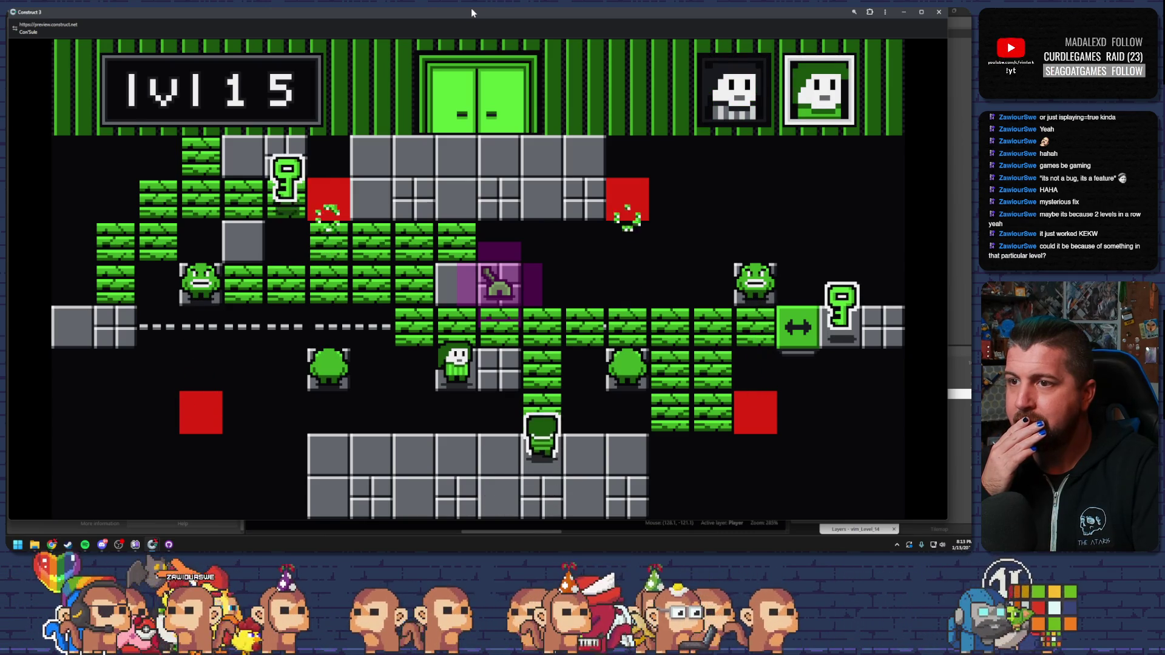
pyautogui.press('Up')
pyautogui.press('Left')
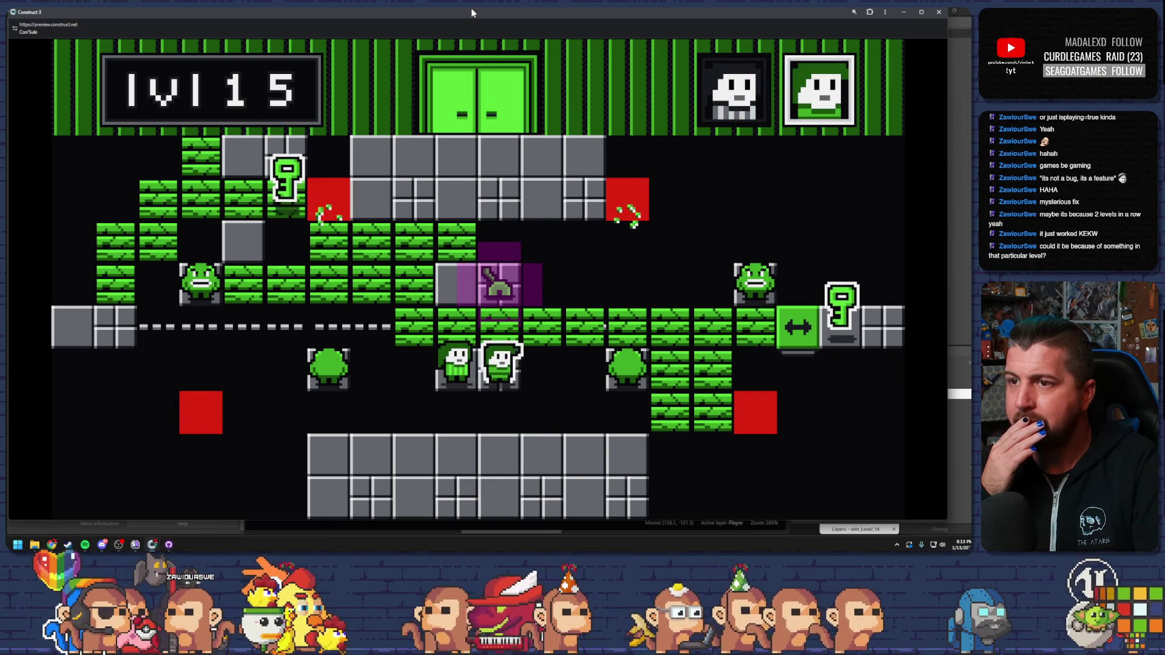
pyautogui.press('Right')
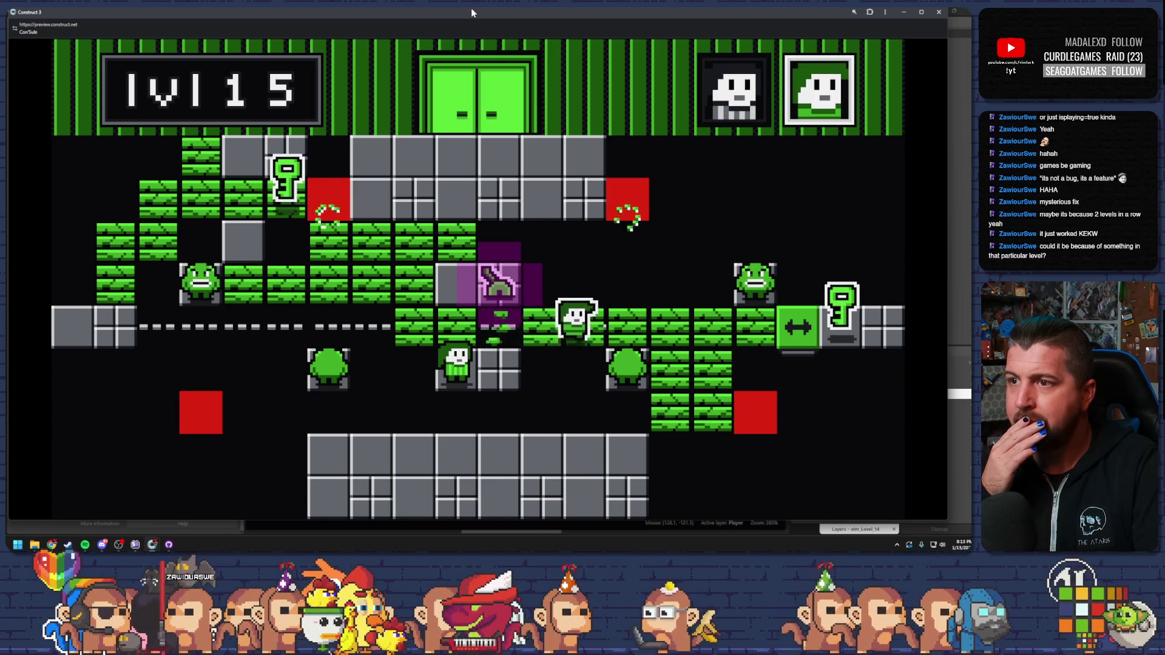
pyautogui.press('Right')
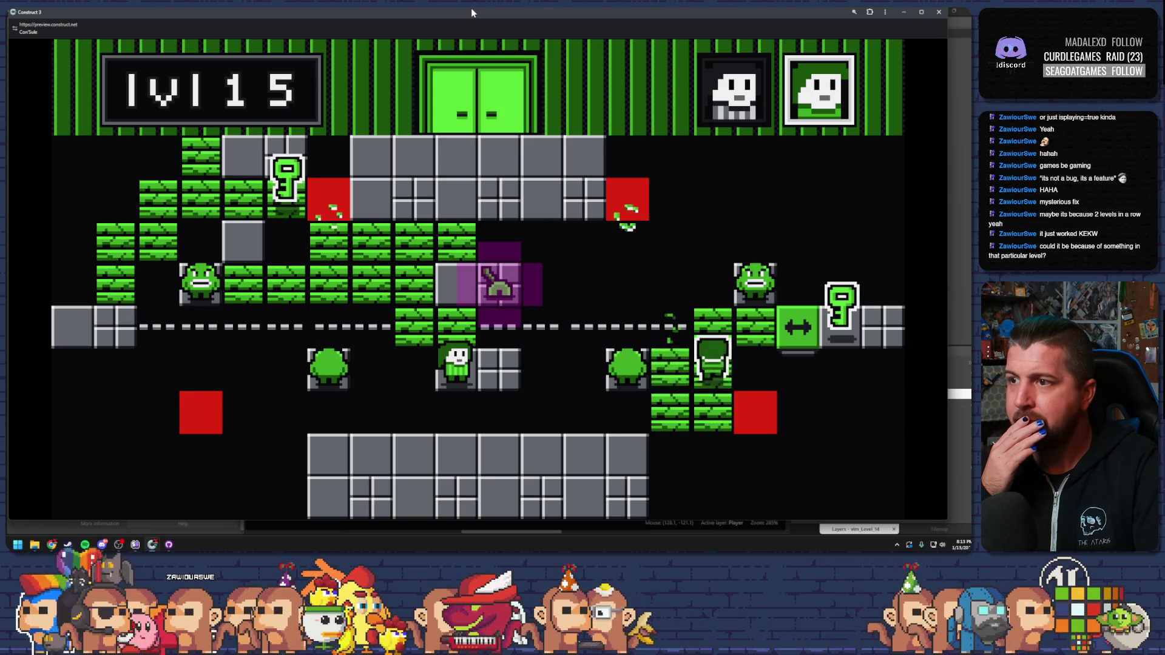
pyautogui.press('Right')
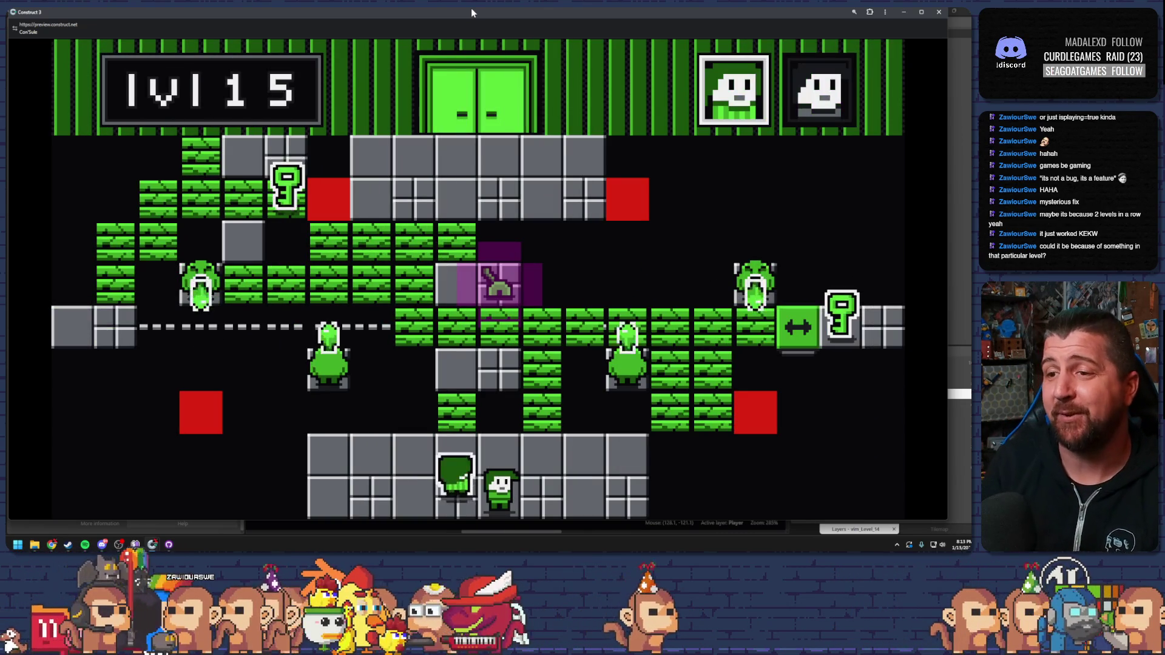
pyautogui.press('Right')
pyautogui.press('Up')
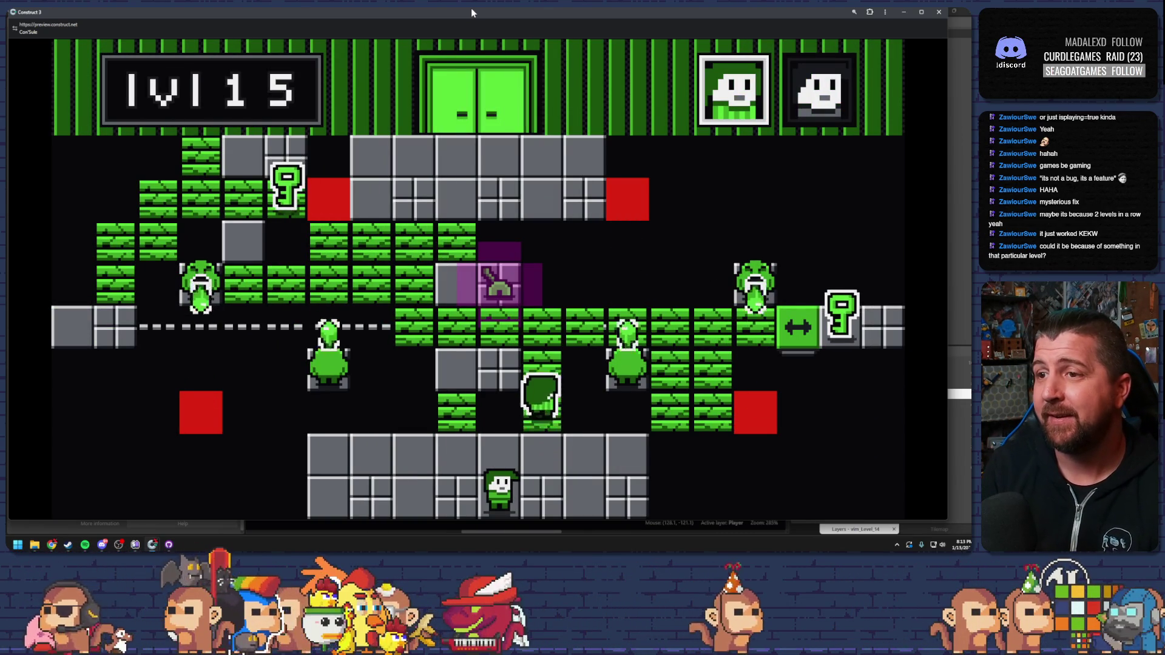
pyautogui.press('Up')
pyautogui.press('Right')
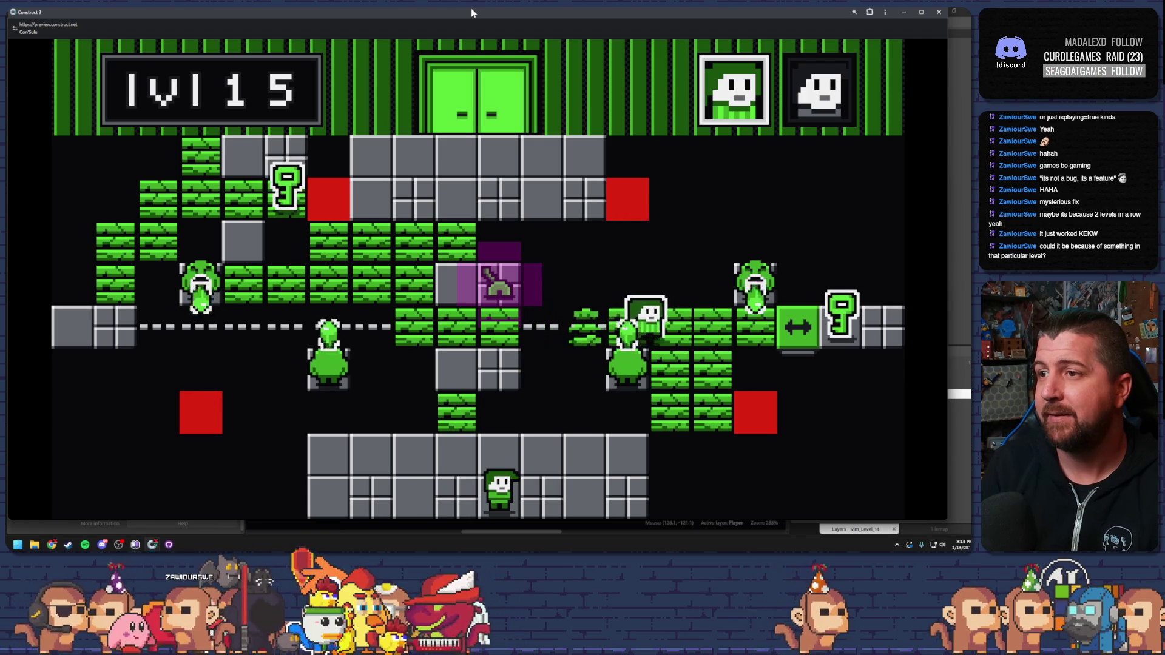
pyautogui.press('Right')
pyautogui.press('Right')
pyautogui.press('Right')
pyautogui.press('space')
# Bring the bottom character up, then ride the moving platform left along the dashed track.
pyautogui.press('Left')
pyautogui.press('Up')
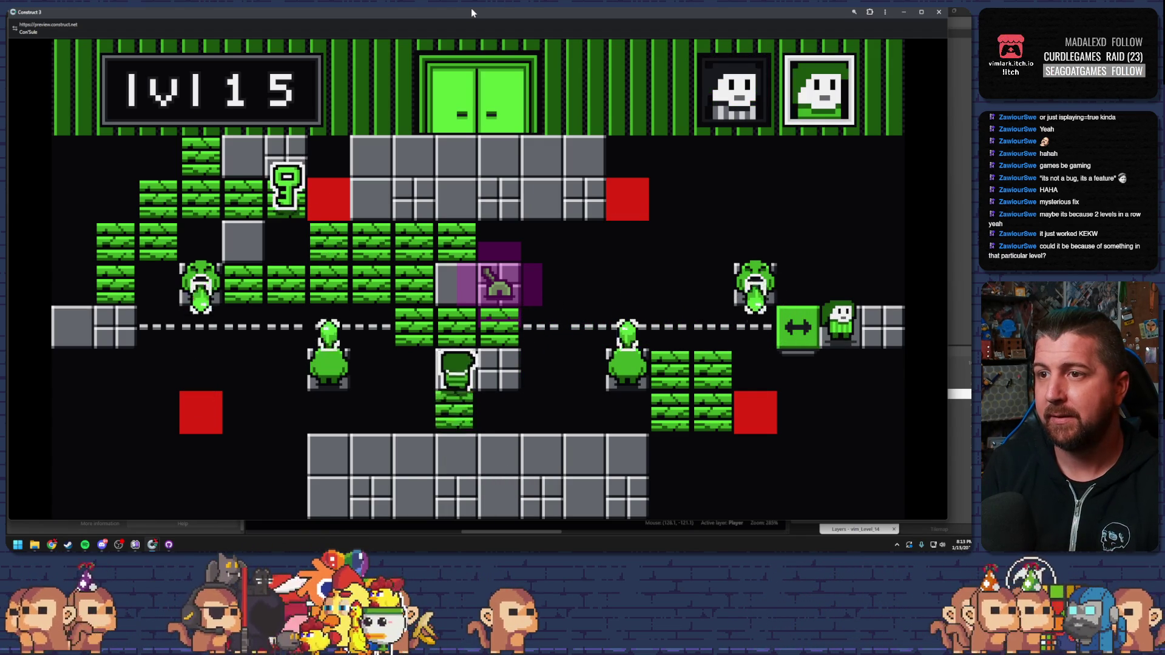
pyautogui.press('Right')
pyautogui.press('Left')
pyautogui.press('Up')
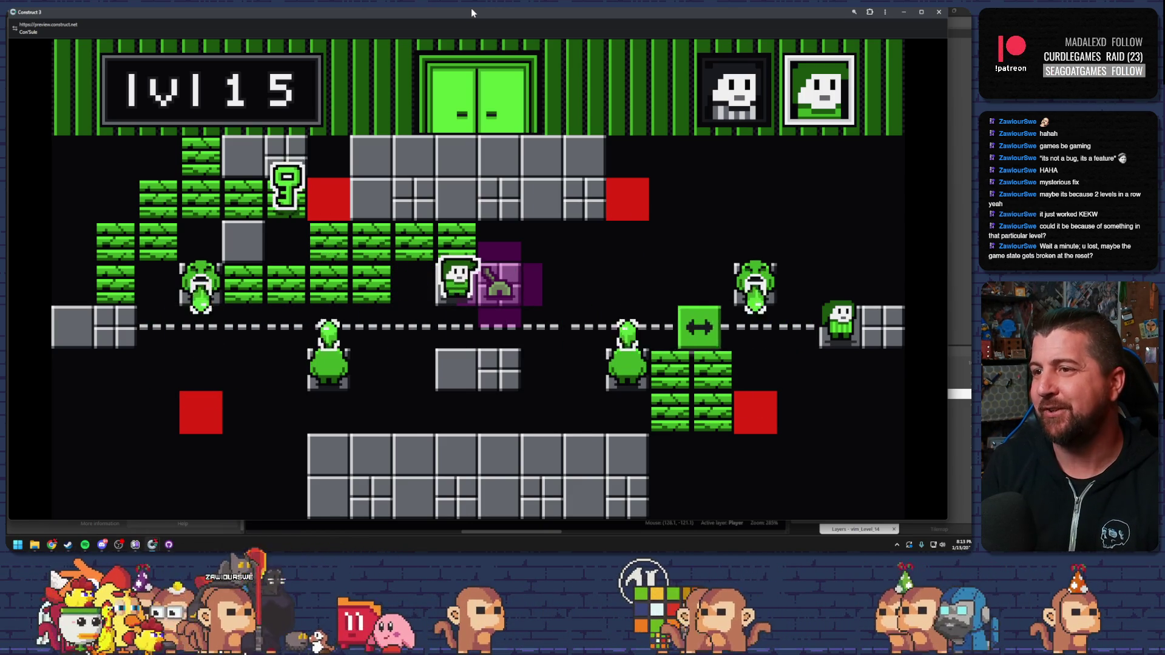
pyautogui.press('space')
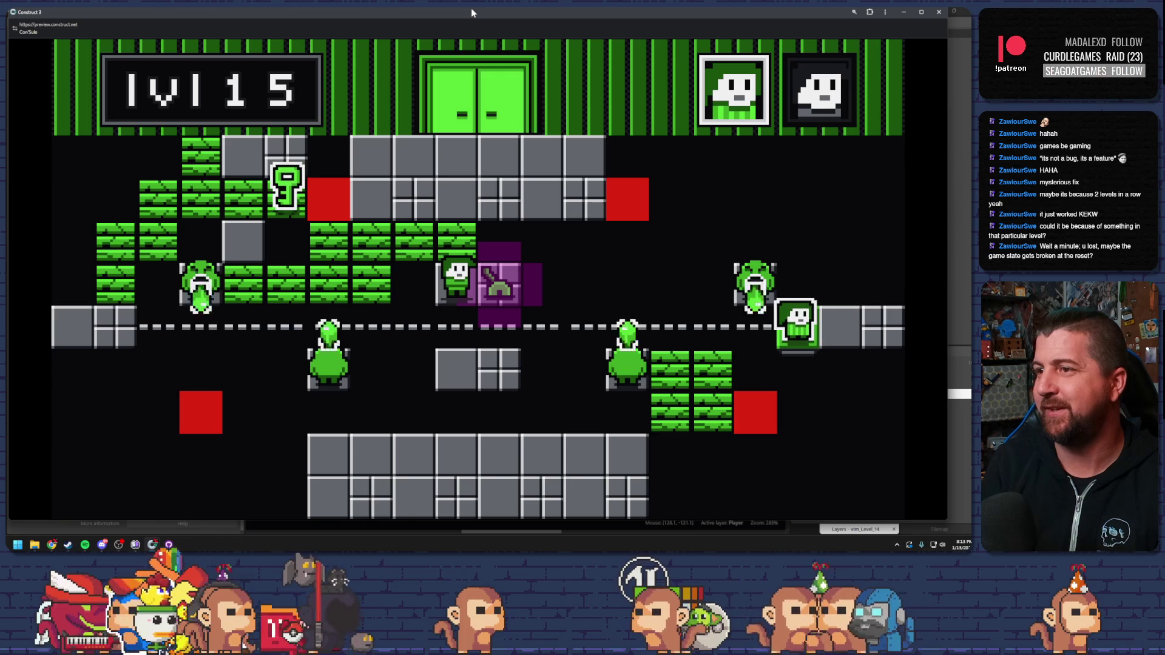
pyautogui.press('space')
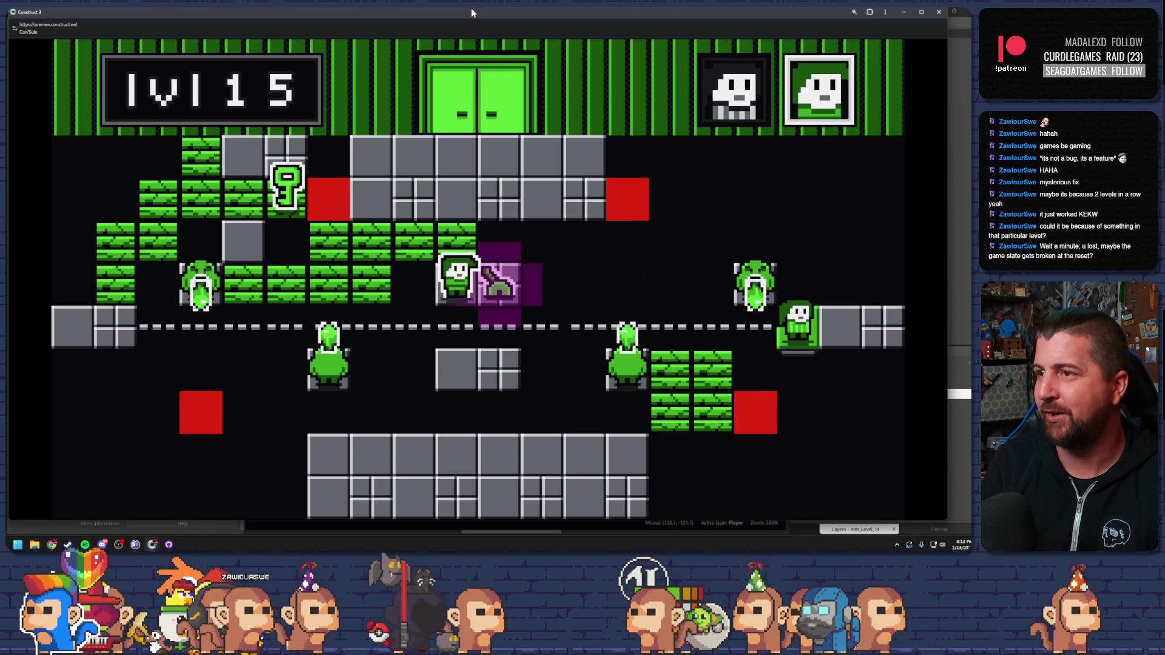
pyautogui.press('Left')
pyautogui.press('Left')
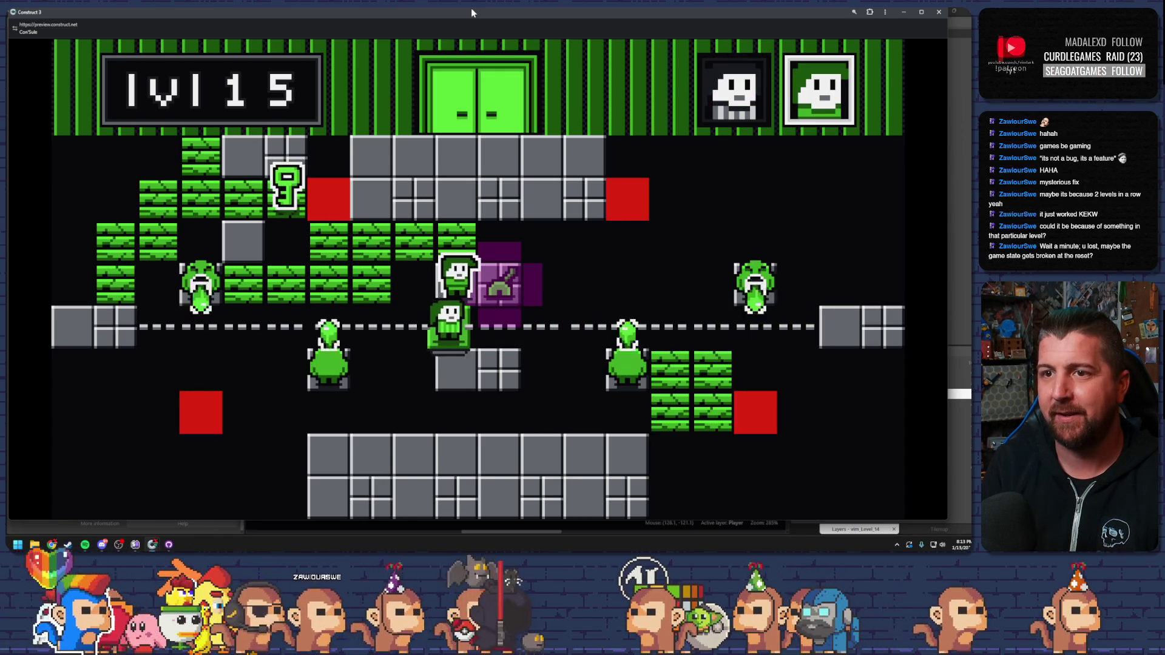
pyautogui.press('space')
pyautogui.press('Left')
# Climb onto the upper green blocks, collect the key, and walk the first character into the exit.
pyautogui.press('Up')
pyautogui.press('Right')
pyautogui.press('Up')
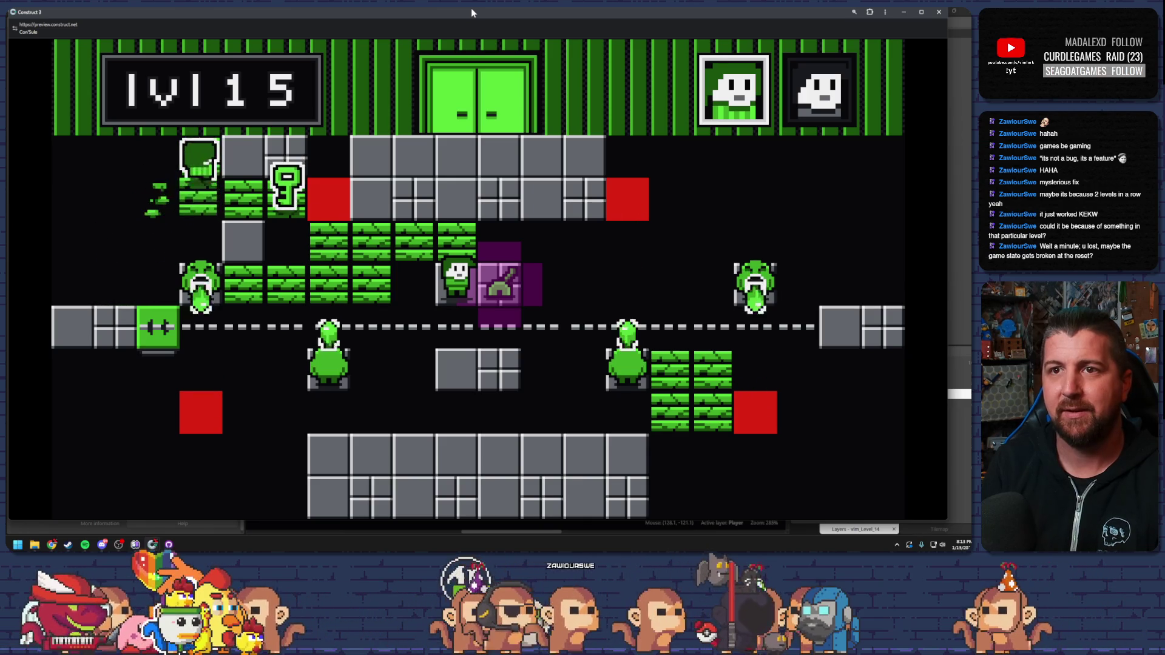
pyautogui.press('Right')
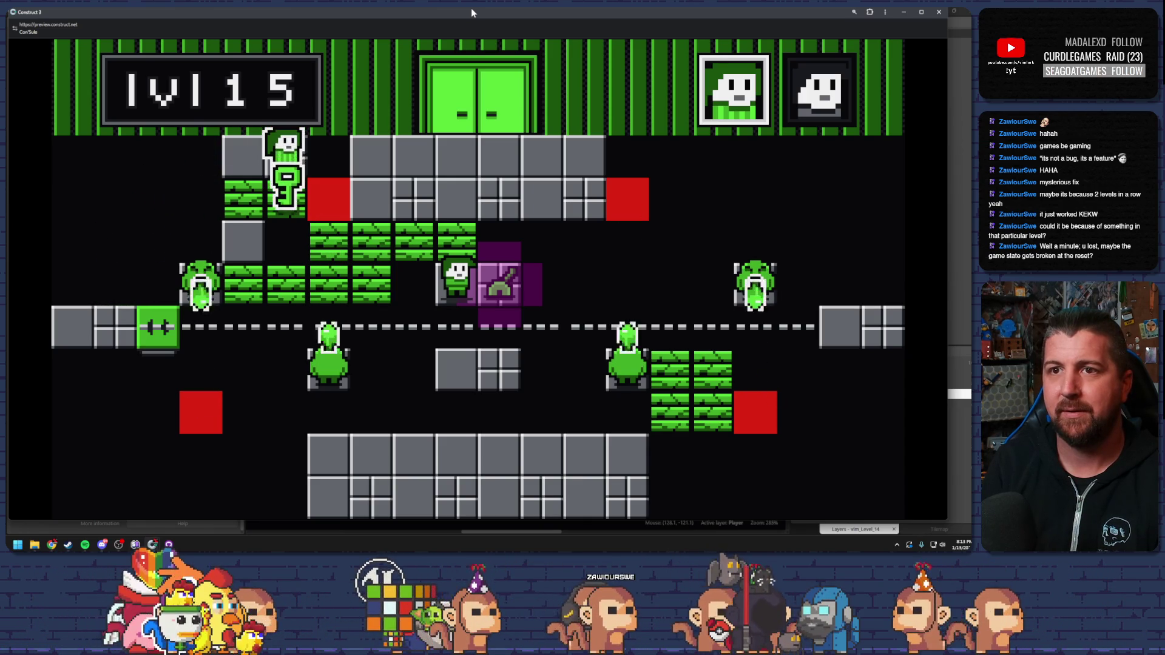
pyautogui.press('Left')
pyautogui.press('Down')
pyautogui.press('Down')
pyautogui.press('Right')
pyautogui.press('Right')
pyautogui.press('Right')
pyautogui.press('Up')
pyautogui.press('Up')
pyautogui.press('Up')
pyautogui.press('Up')
pyautogui.press('Up')
pyautogui.press('Right')
pyautogui.press('Up')
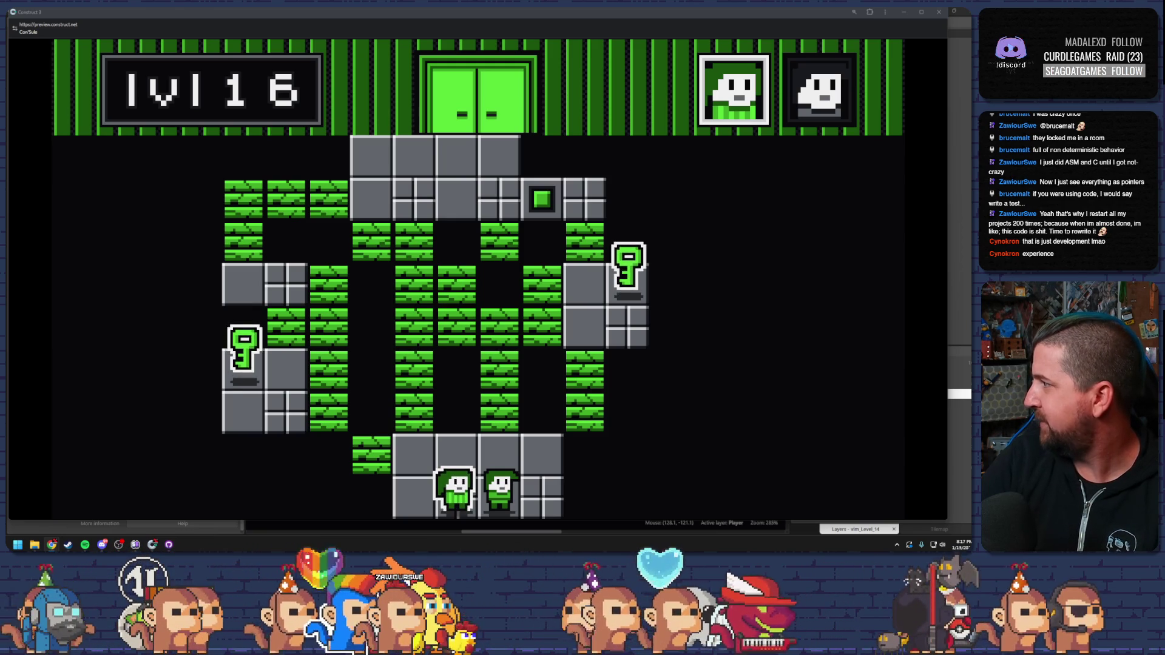
pyautogui.moveTo(969, 130)
pyautogui.mouseDown()
pyautogui.moveTo(800, 128)
pyautogui.moveTo(549, 99)
pyautogui.mouseUp()
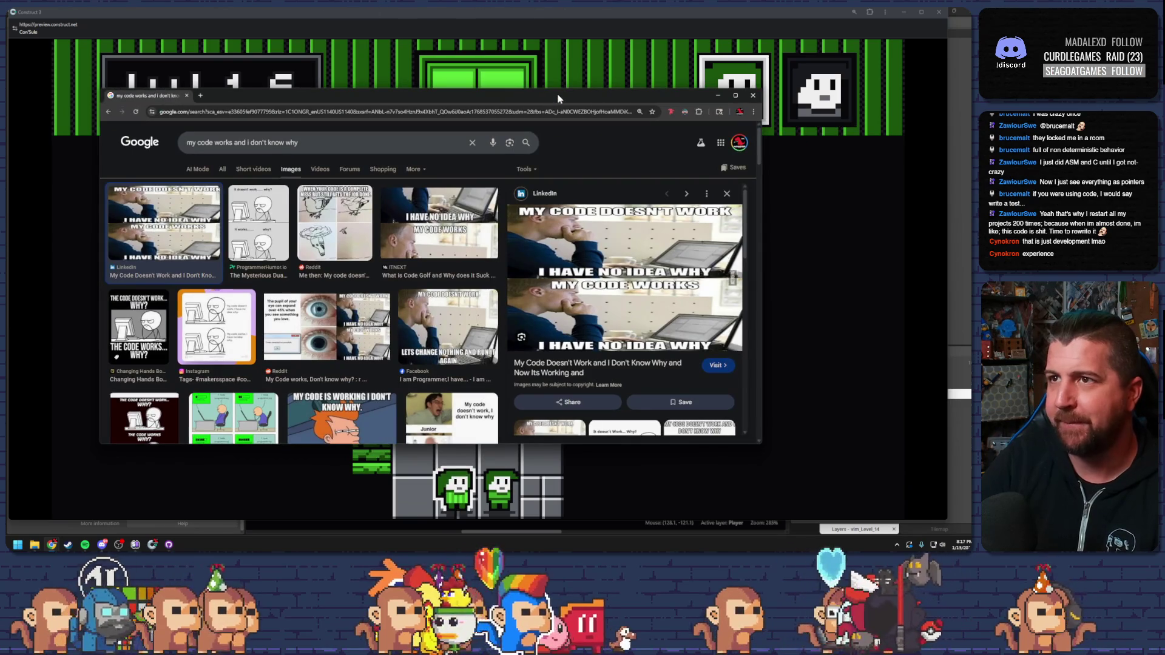
pyautogui.doubleClick(558, 99)
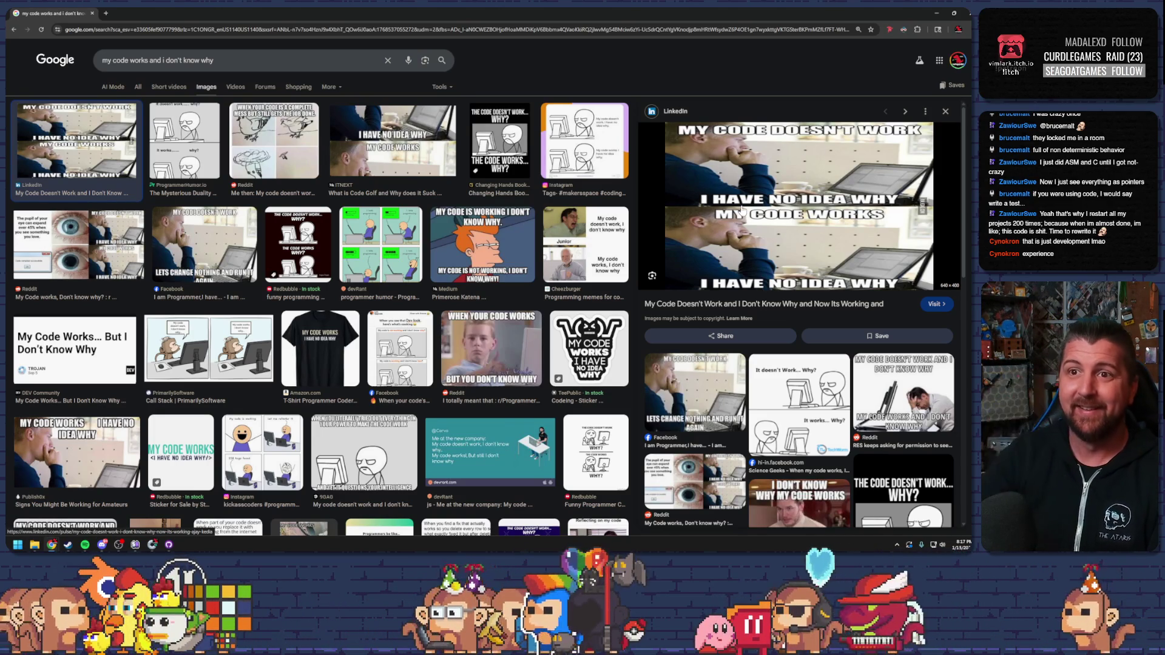
pyautogui.click(298, 244)
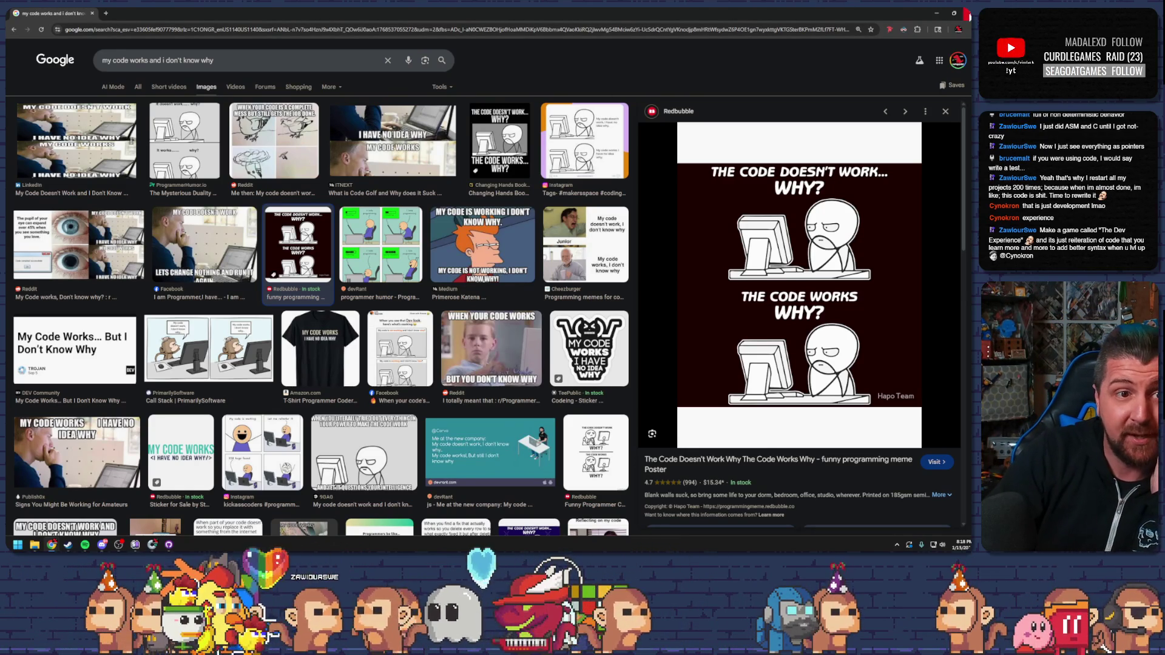
pyautogui.click(965, 13)
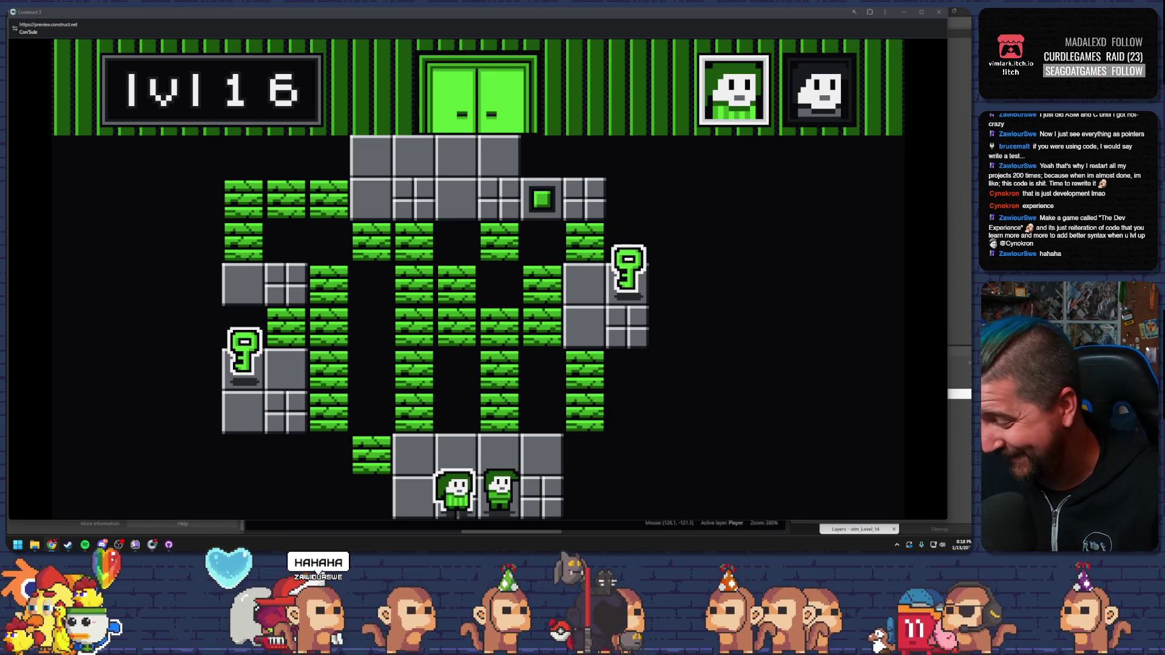
pyautogui.click(938, 12)
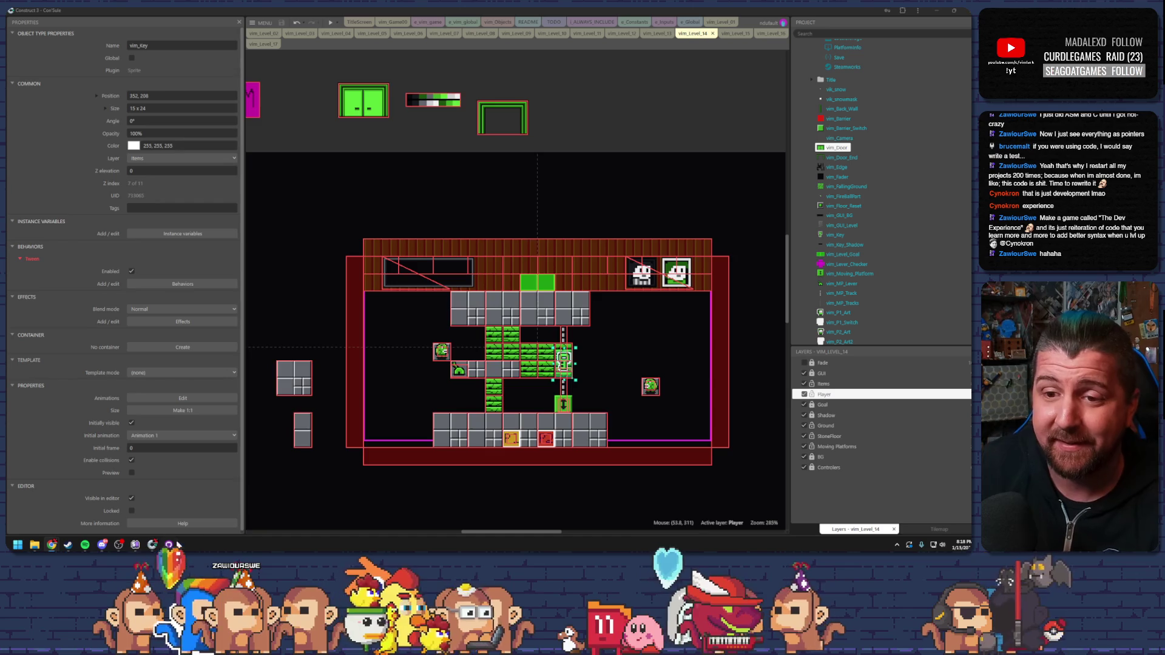
# Switch to GitHub Desktop to see the repository's four changed files.
pyautogui.hotkey('alt', 'Tab')
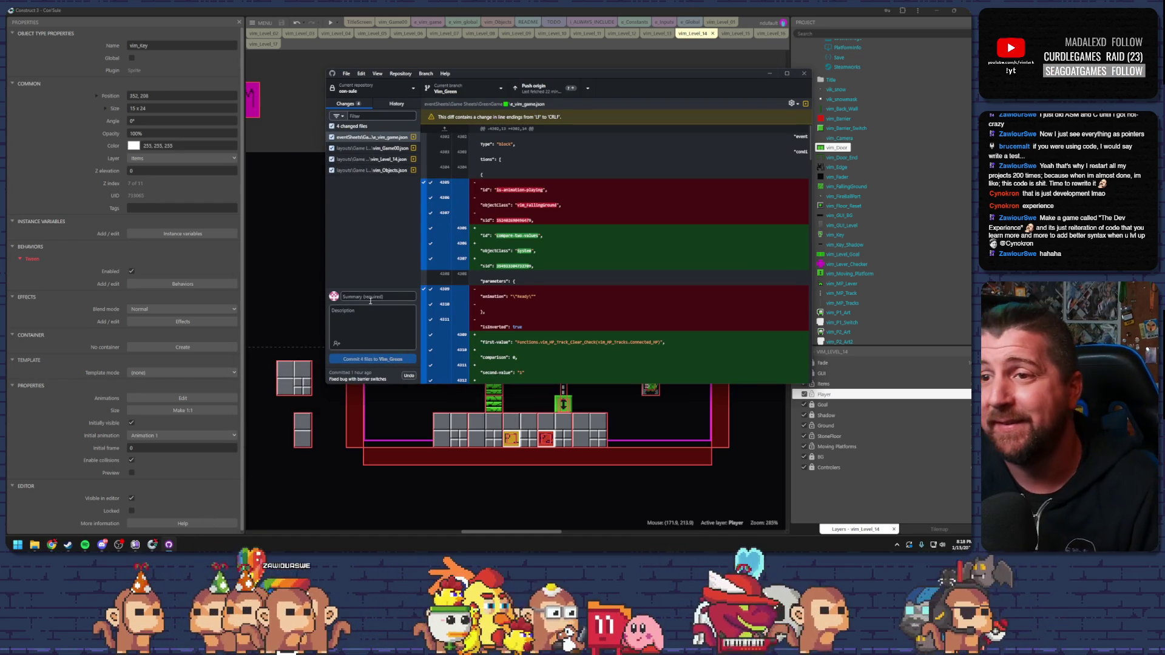
# Commit four files to vim_Green as 'Fixed moving platforms sometimes moving when obstructed', then close GitHub Desktop.
pyautogui.click(406, 294)
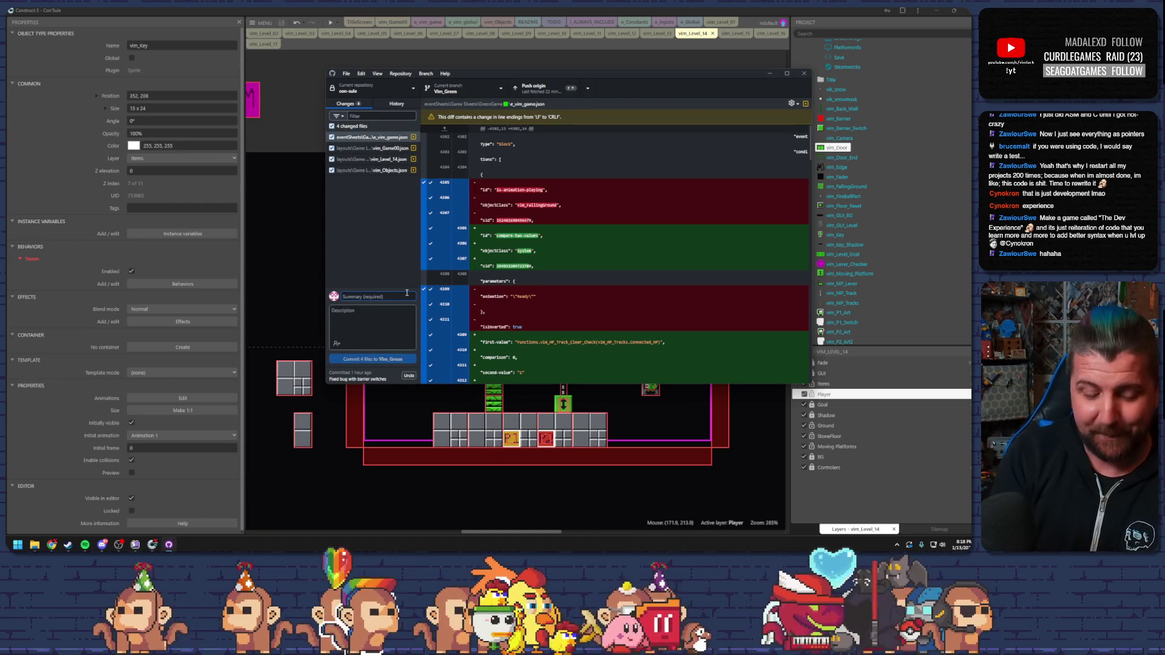
pyautogui.write('Fixed mov')
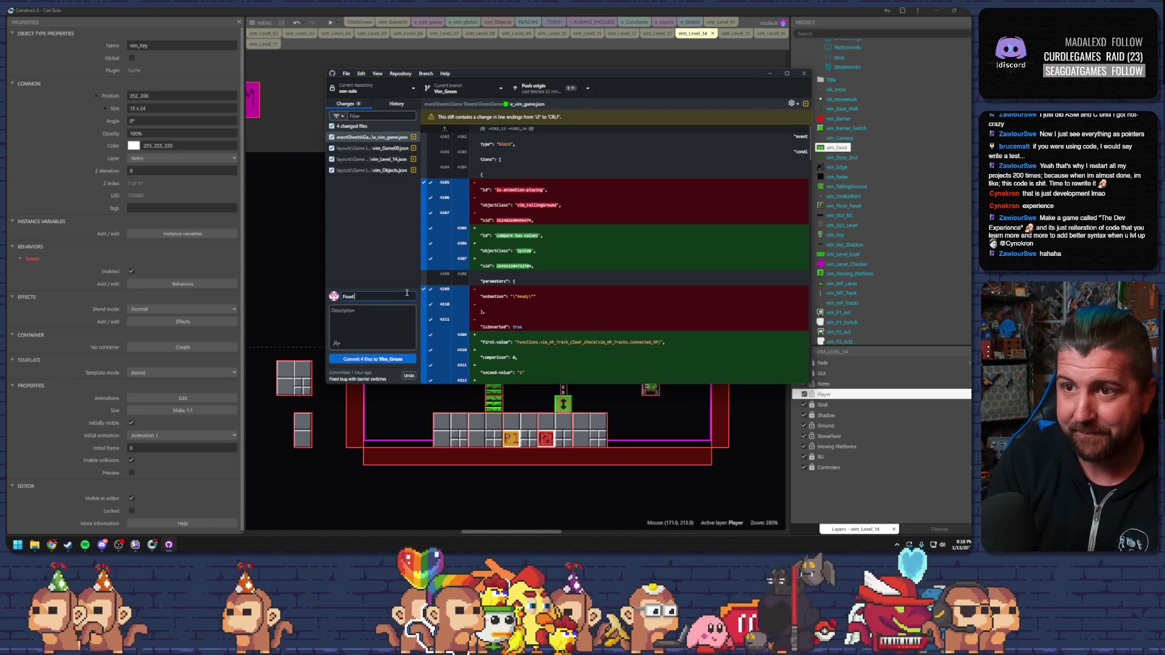
pyautogui.write('ing ')
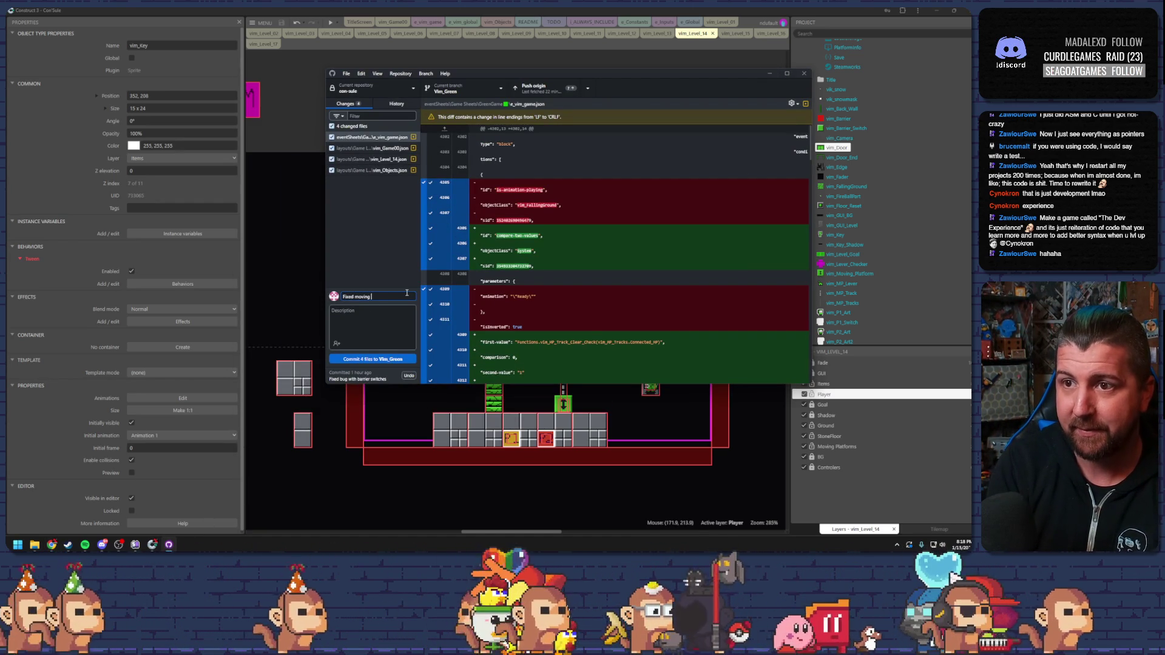
pyautogui.write('platform')
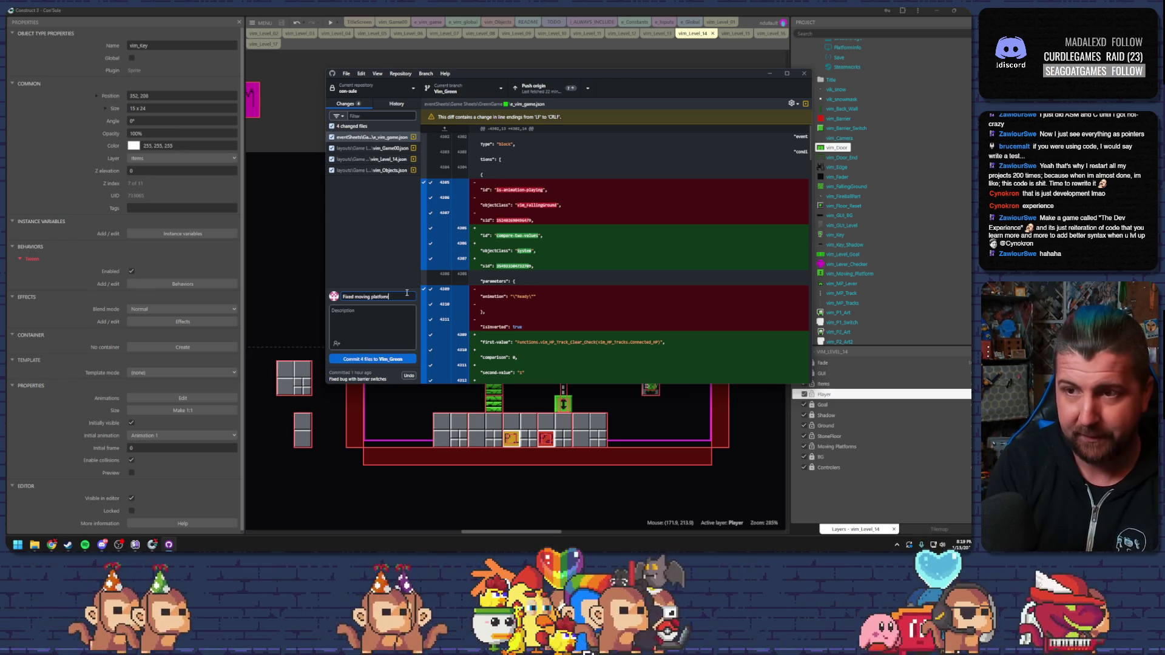
pyautogui.write('s isom')
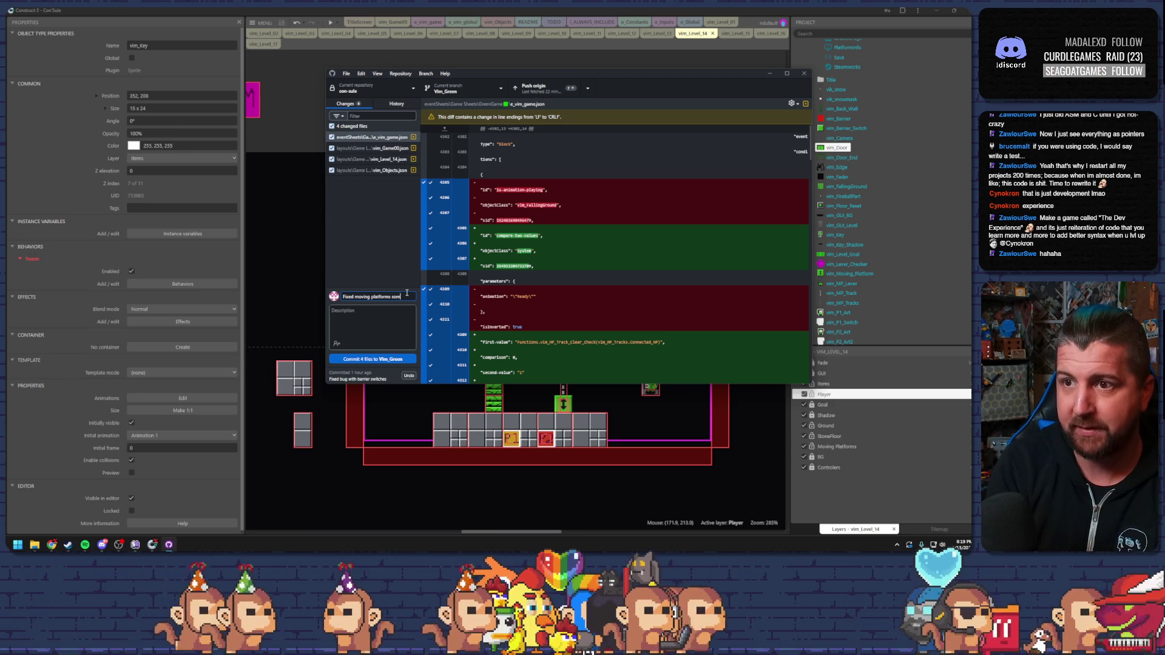
pyautogui.write('etimes moving')
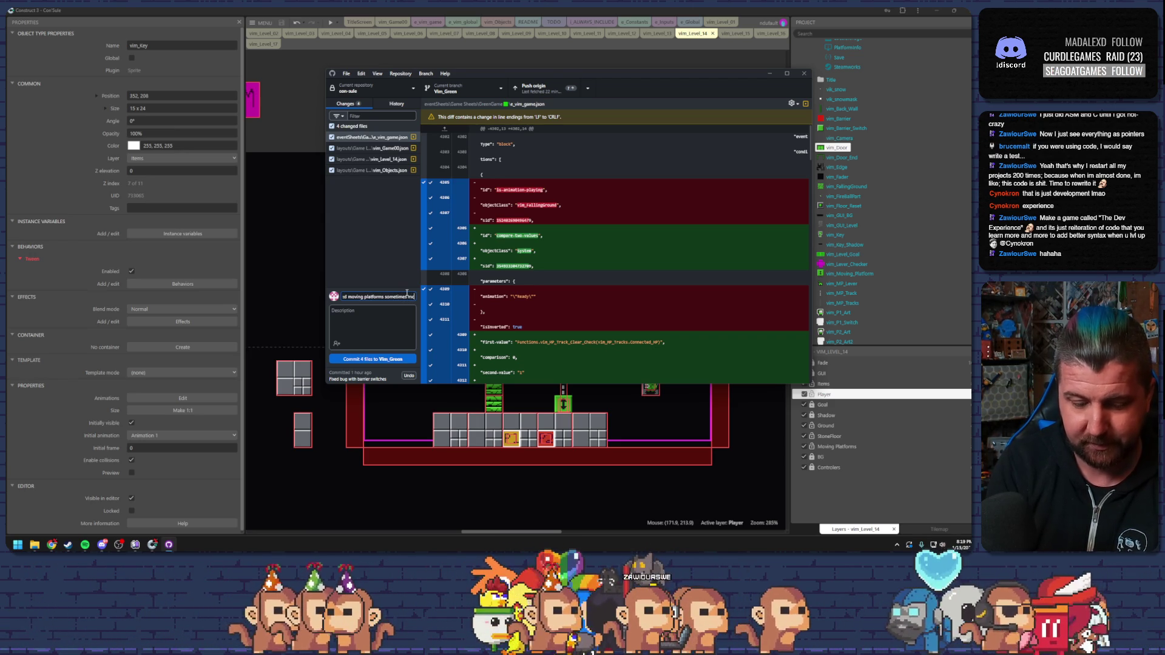
pyautogui.press('BackSpace')
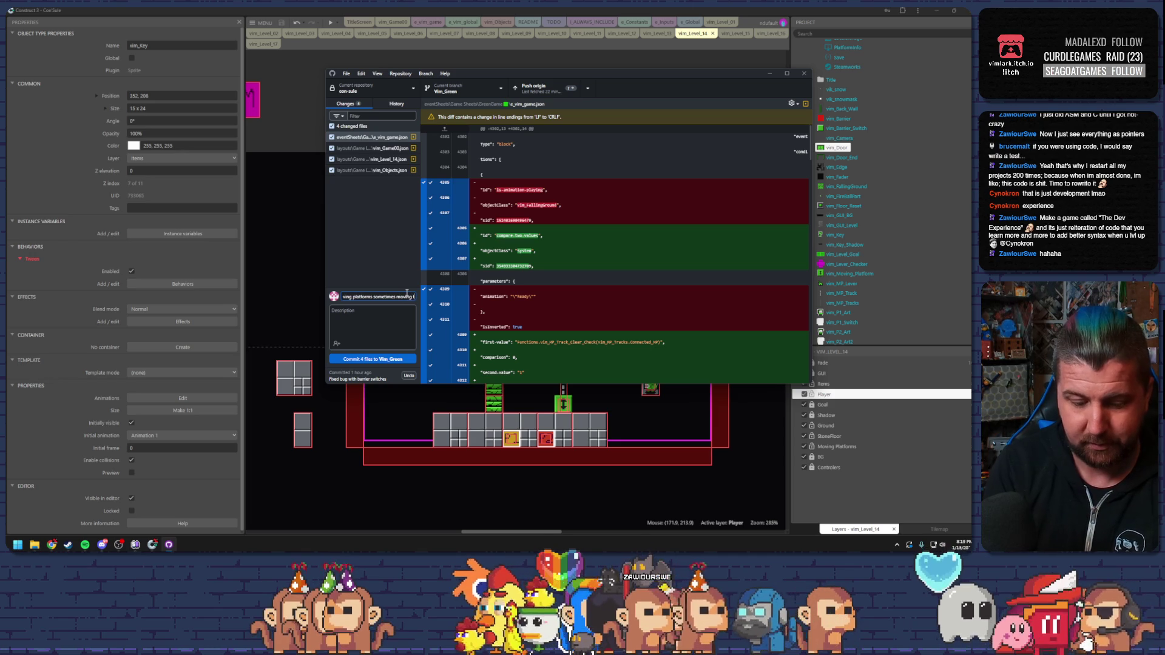
pyautogui.write('en')
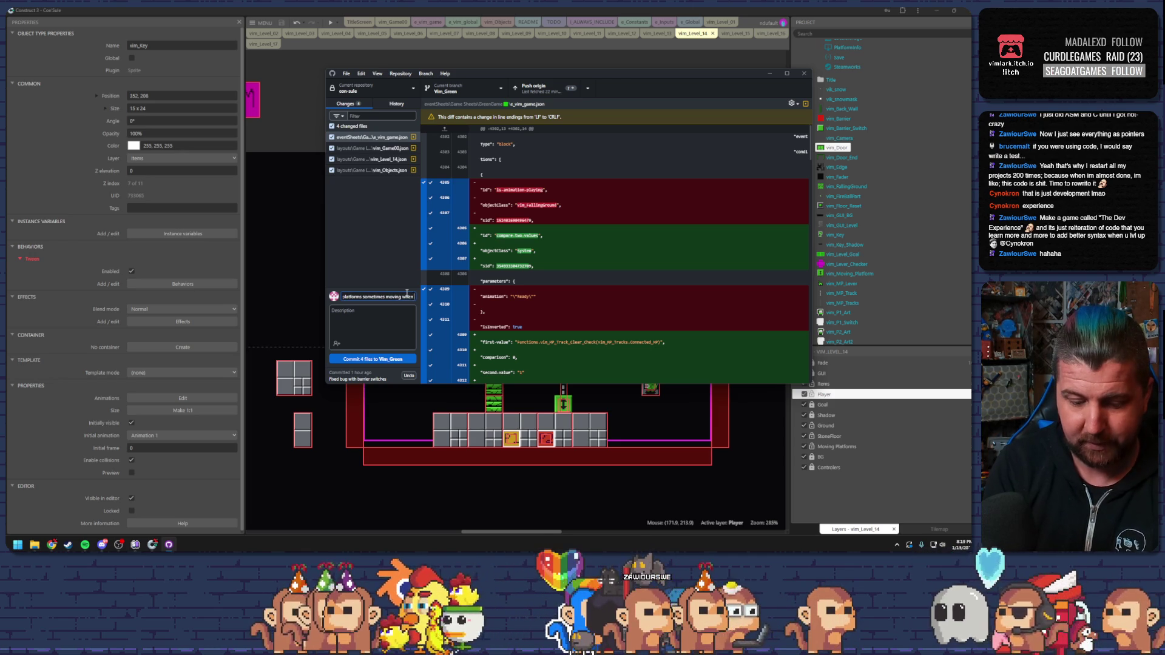
pyautogui.write(' obstruc')
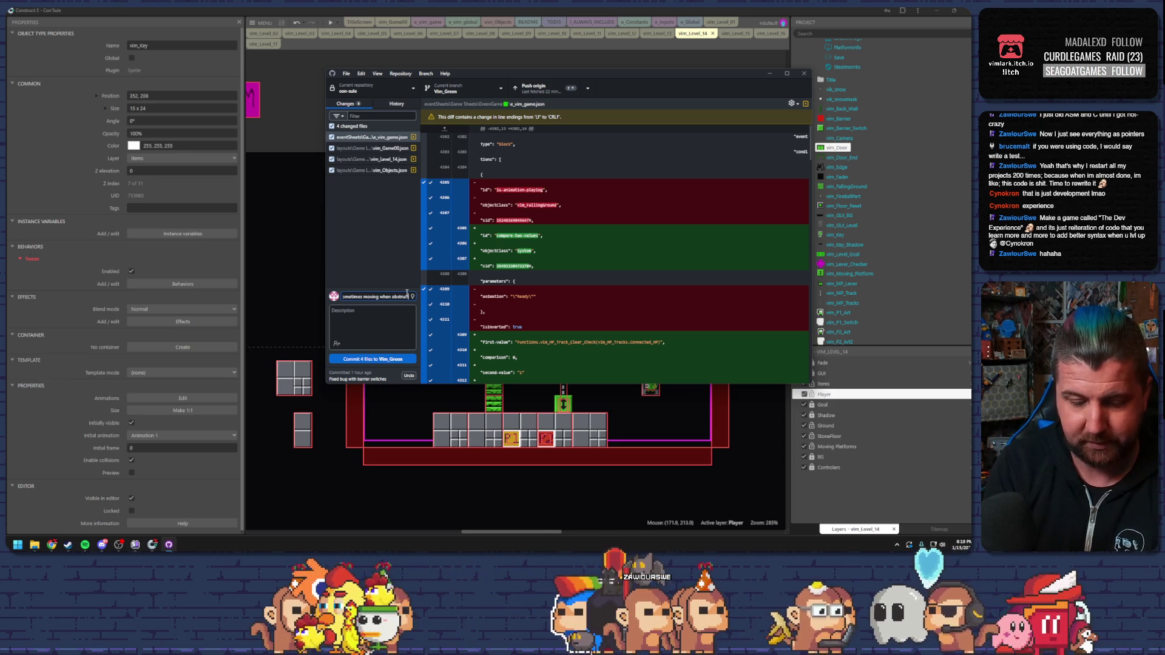
pyautogui.click(376, 359)
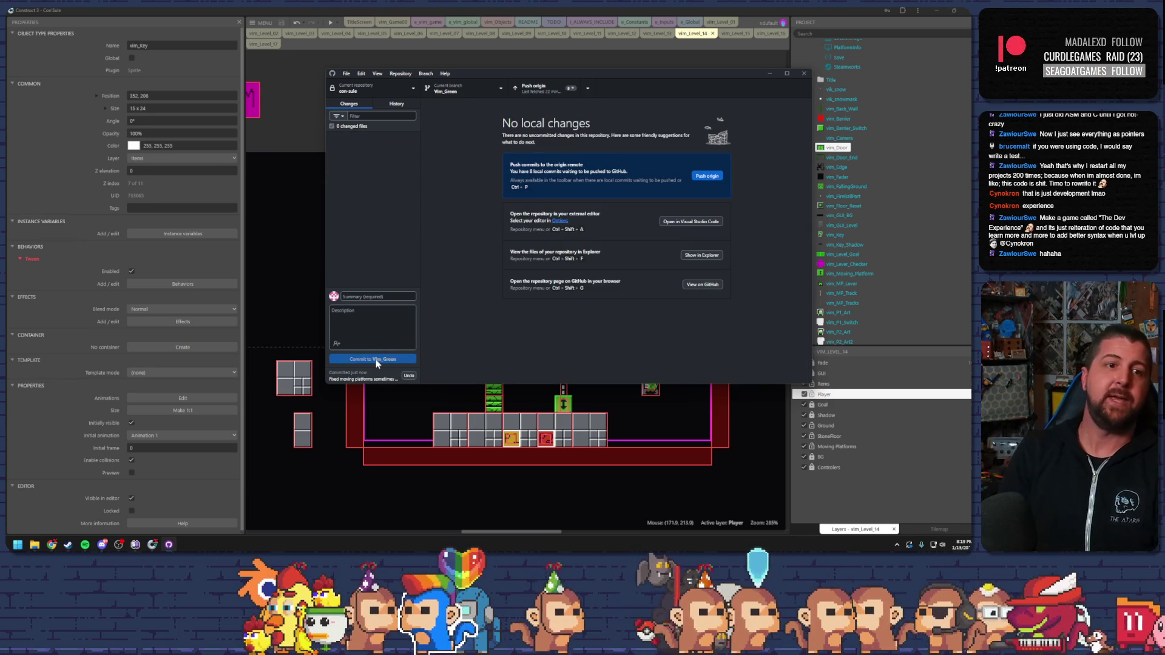
pyautogui.click(805, 75)
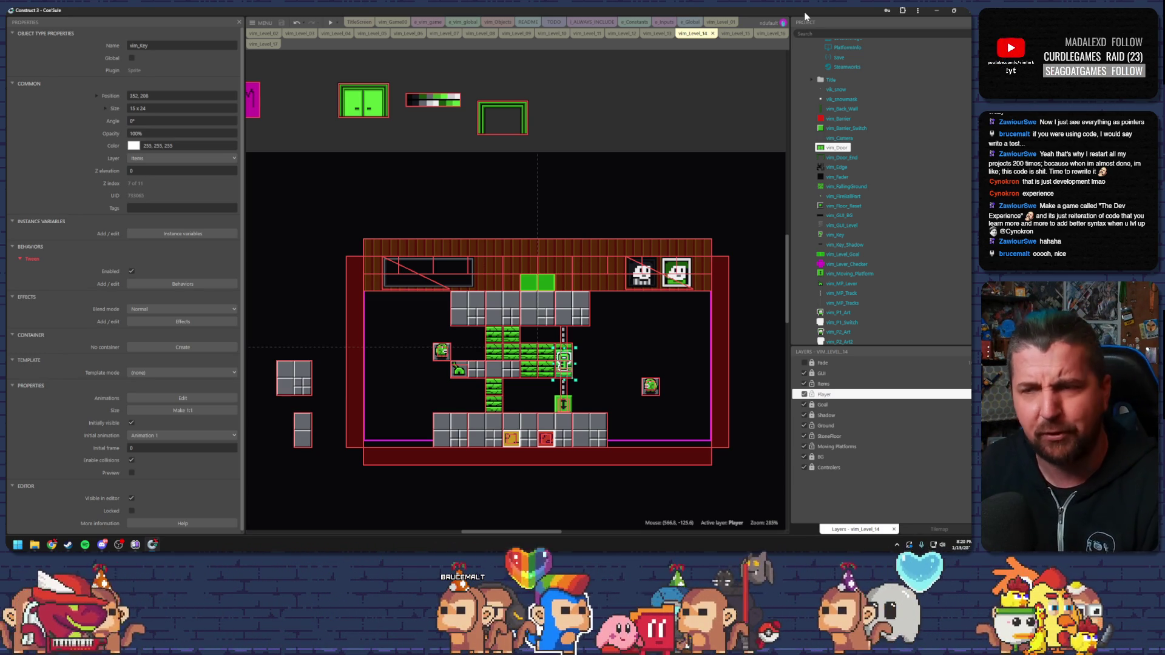
# Deselect the key in the vim_Level_14 layout to show its Layout properties.
pyautogui.click(665, 171)
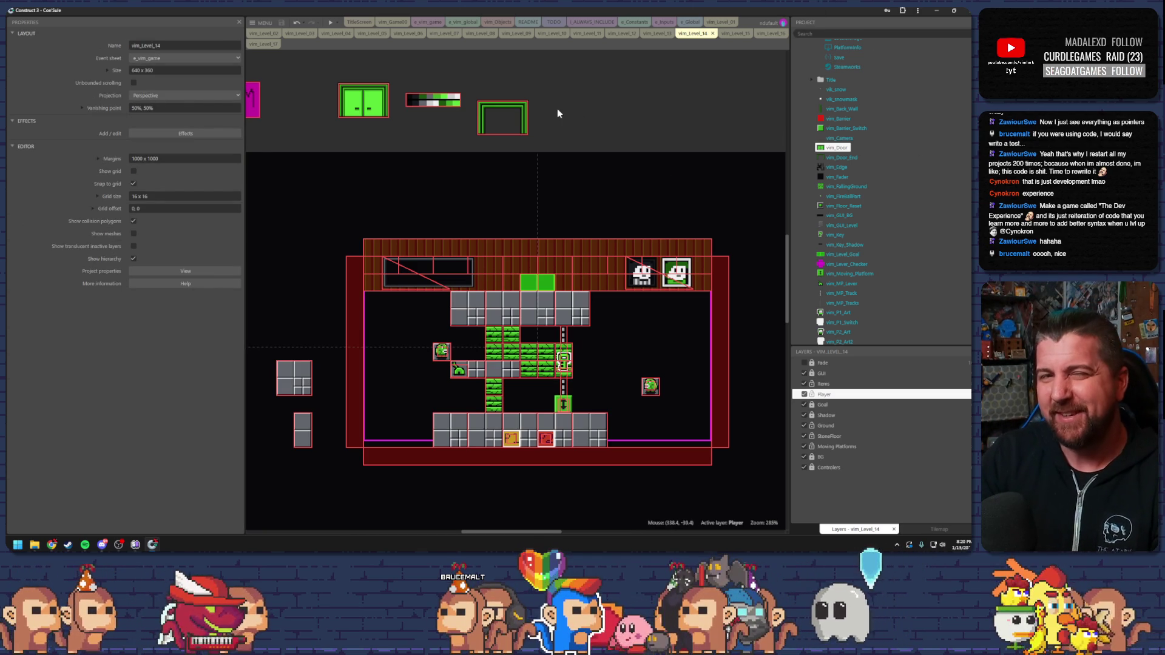